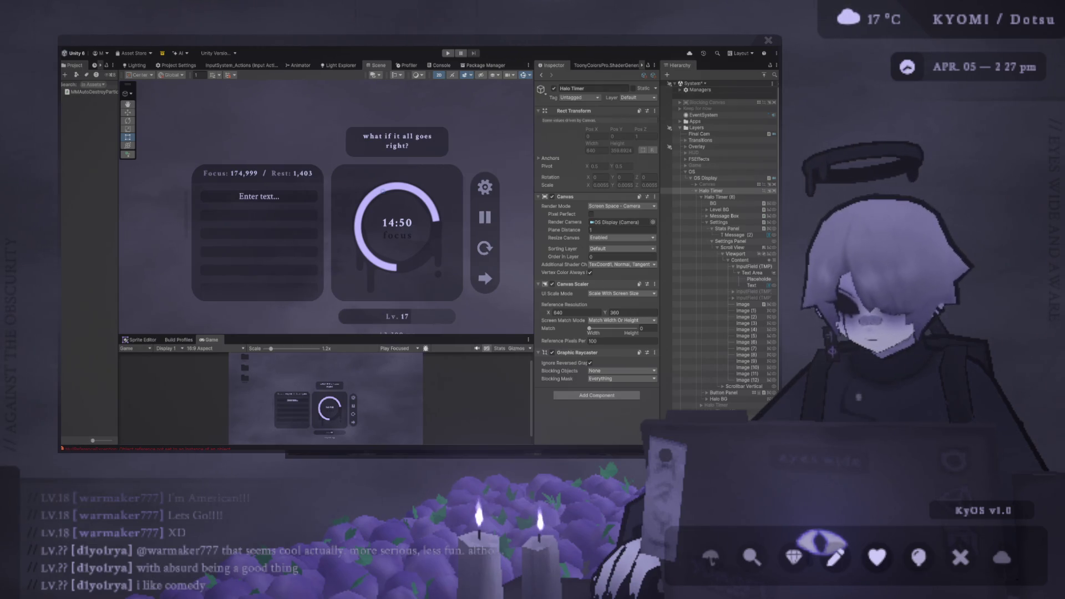
# Nudge the Scene/Game splitter and zoom the Scene view in on the timer UI
pyautogui.moveTo(423, 336)
pyautogui.mouseDown()
pyautogui.moveTo(423, 194)
pyautogui.moveTo(424, 330)
pyautogui.mouseUp()
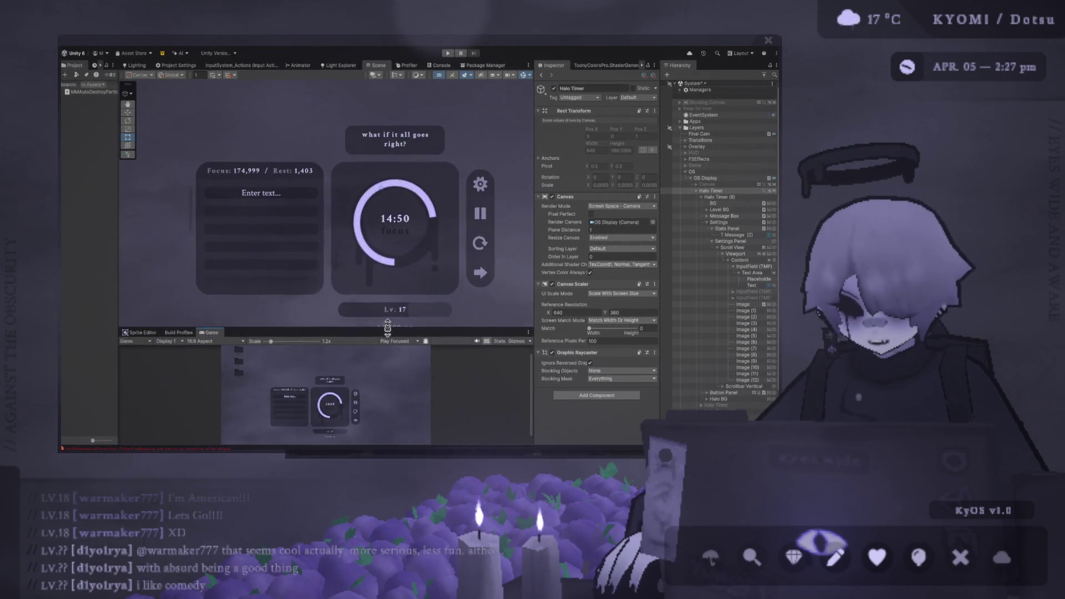
pyautogui.scroll(5, 326, 267)
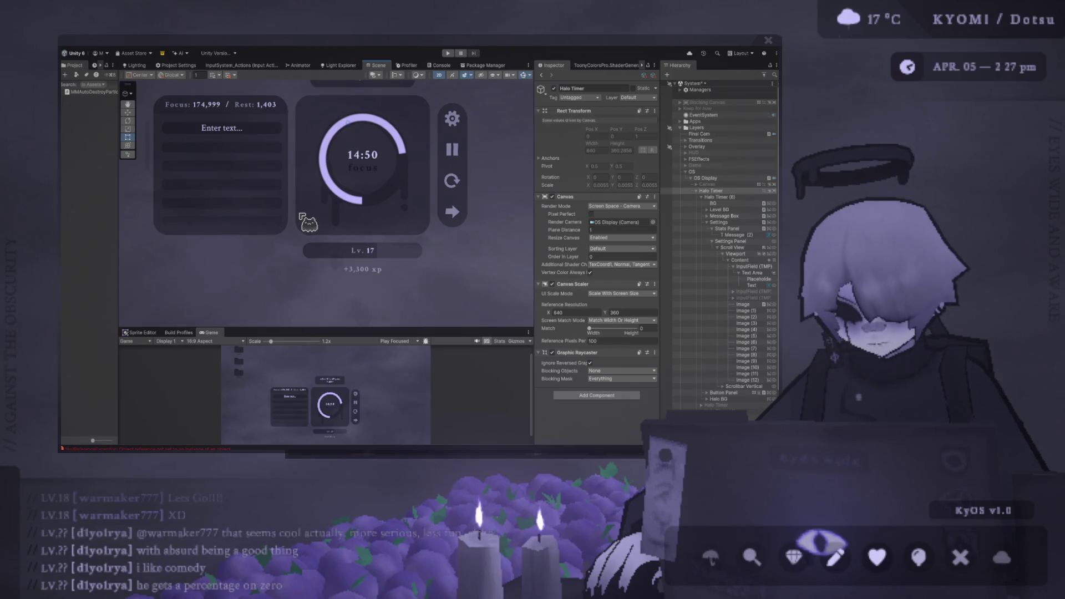
# Zoom the Scene view, widen the Project panel and heighten the Game preview
pyautogui.scroll(1, 352, 237)
pyautogui.scroll(1, 387, 228)
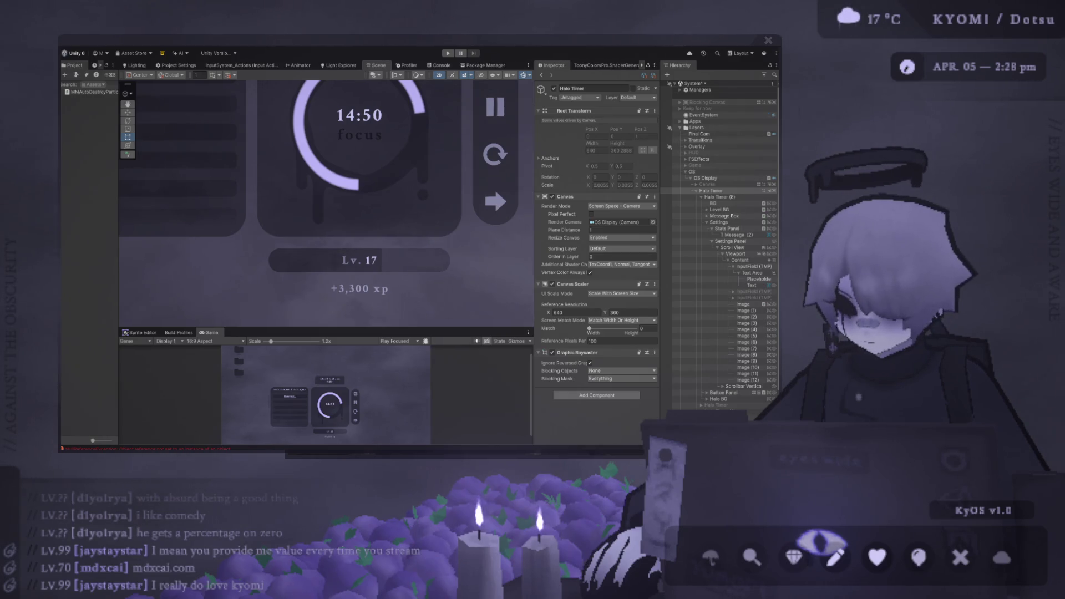
pyautogui.moveTo(118, 285); pyautogui.dragTo(157, 285)
pyautogui.moveTo(306, 327)
pyautogui.mouseDown()
pyautogui.moveTo(309, 244)
pyautogui.moveTo(318, 438)
pyautogui.moveTo(318, 297)
pyautogui.moveTo(310, 339)
pyautogui.mouseUp()
pyautogui.scroll(-5, 305, 281)
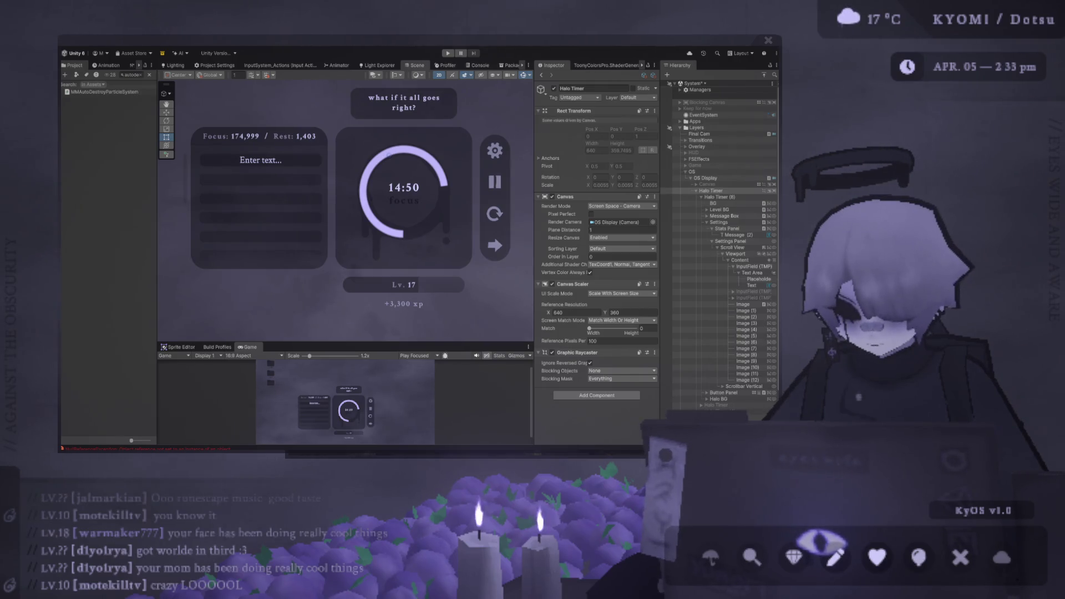
# Deselect the Halo Timer object by clicking an empty area
pyautogui.click(266, 294)
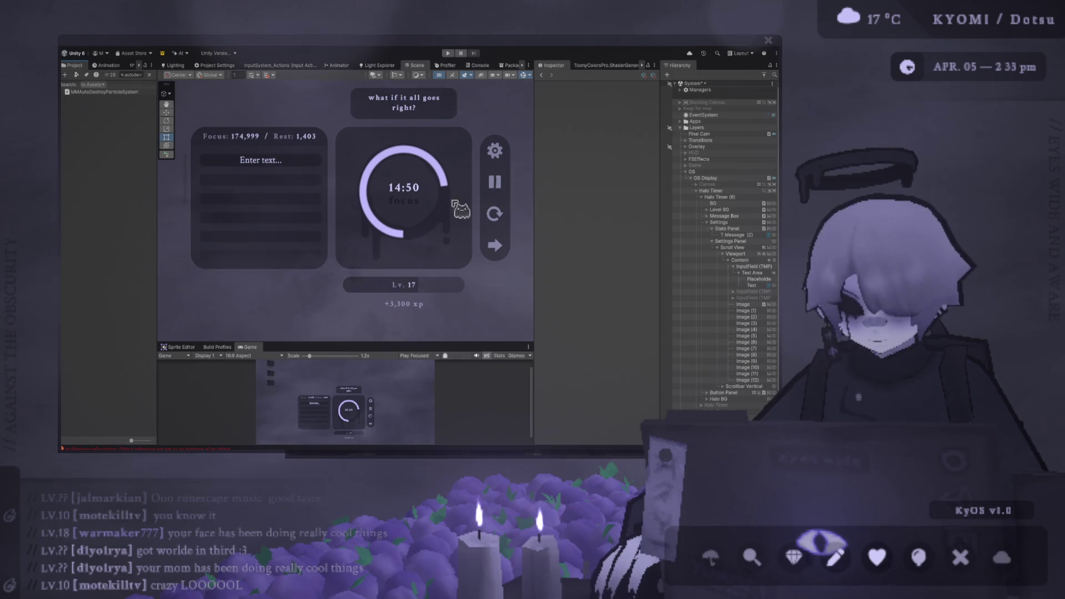
pyautogui.moveTo(534, 223); pyautogui.dragTo(587, 228)
pyautogui.scroll(2, 345, 173)
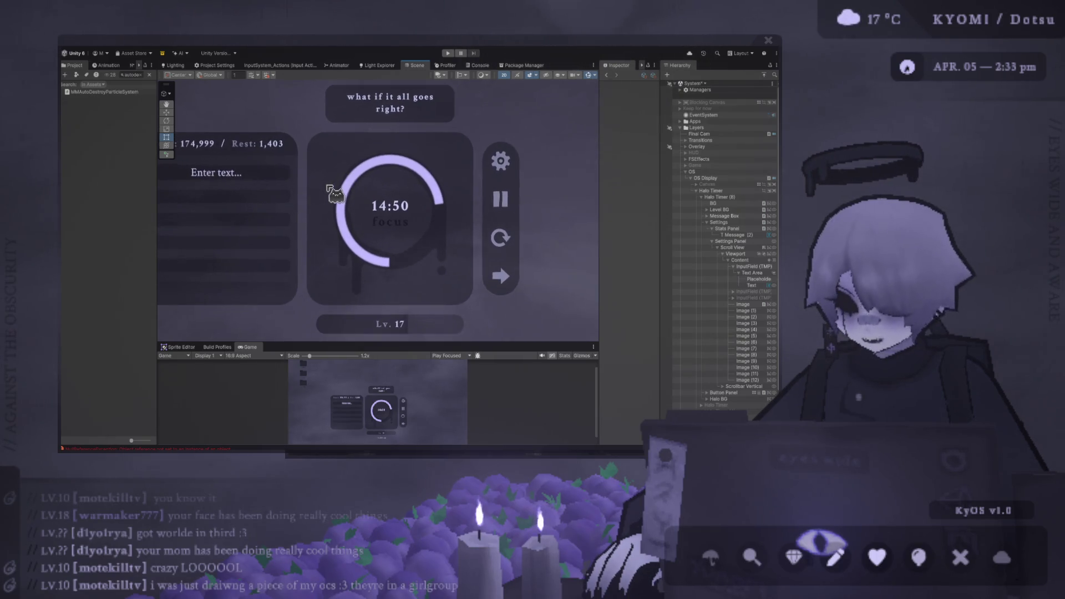
pyautogui.scroll(2, 311, 195)
pyautogui.scroll(2, 288, 210)
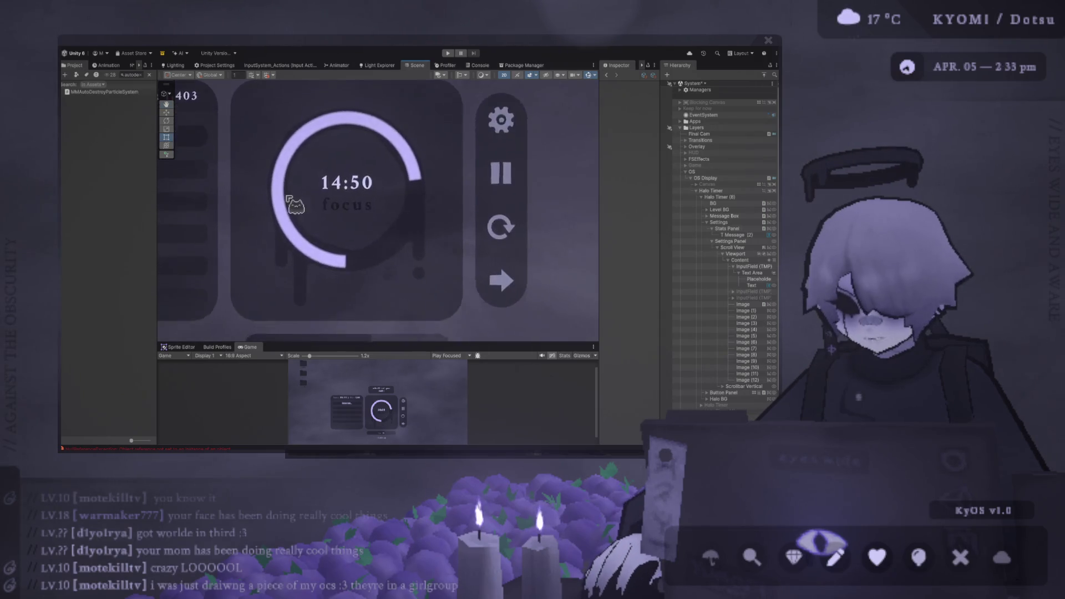
pyautogui.moveTo(292, 209); pyautogui.dragTo(260, 236)
pyautogui.scroll(-2, 268, 244)
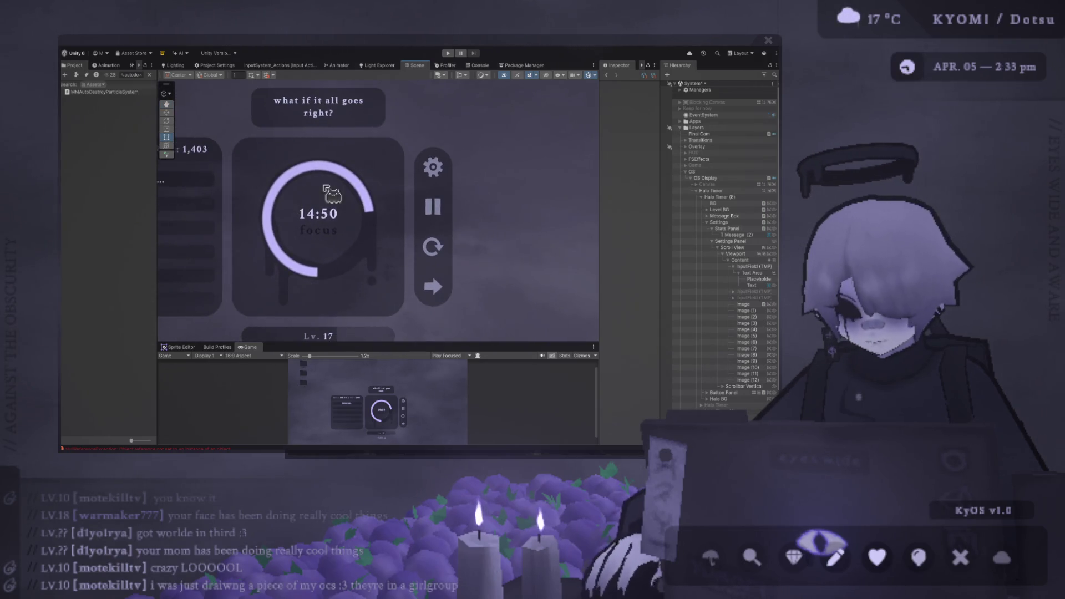
pyautogui.moveTo(358, 213)
pyautogui.mouseDown()
pyautogui.moveTo(364, 219)
pyautogui.moveTo(382, 188)
pyautogui.moveTo(394, 139)
pyautogui.mouseUp()
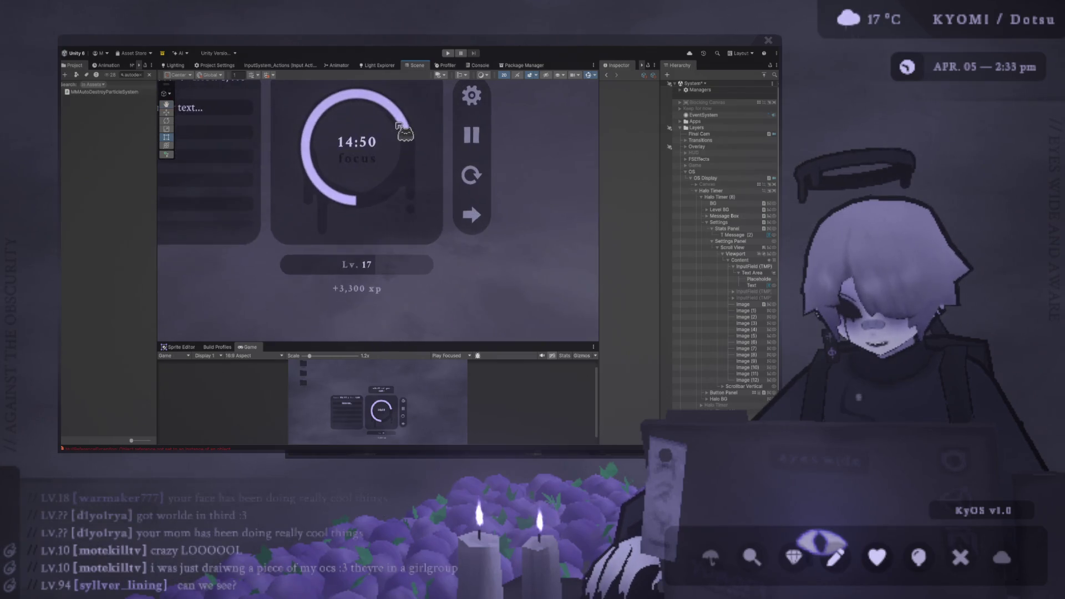
pyautogui.scroll(1, 370, 221)
pyautogui.moveTo(371, 221); pyautogui.dragTo(399, 168)
pyautogui.moveTo(405, 249)
pyautogui.mouseDown()
pyautogui.moveTo(392, 221)
pyautogui.moveTo(368, 245)
pyautogui.mouseUp()
pyautogui.scroll(-1, 360, 251)
pyautogui.scroll(1, 379, 299)
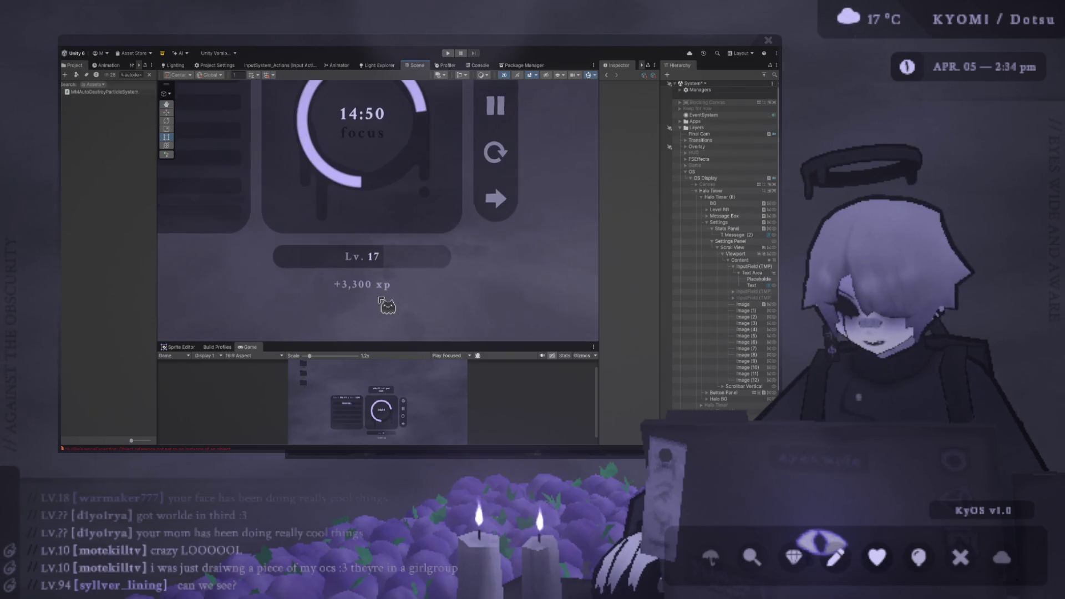
pyautogui.scroll(2, 365, 269)
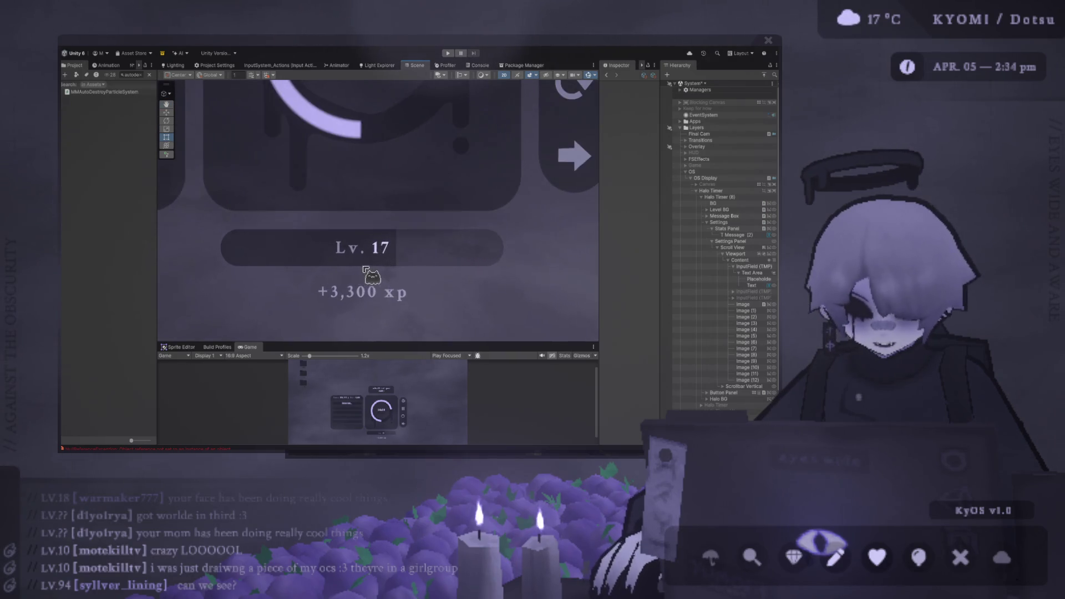
pyautogui.scroll(1, 367, 244)
pyautogui.scroll(-4, 381, 262)
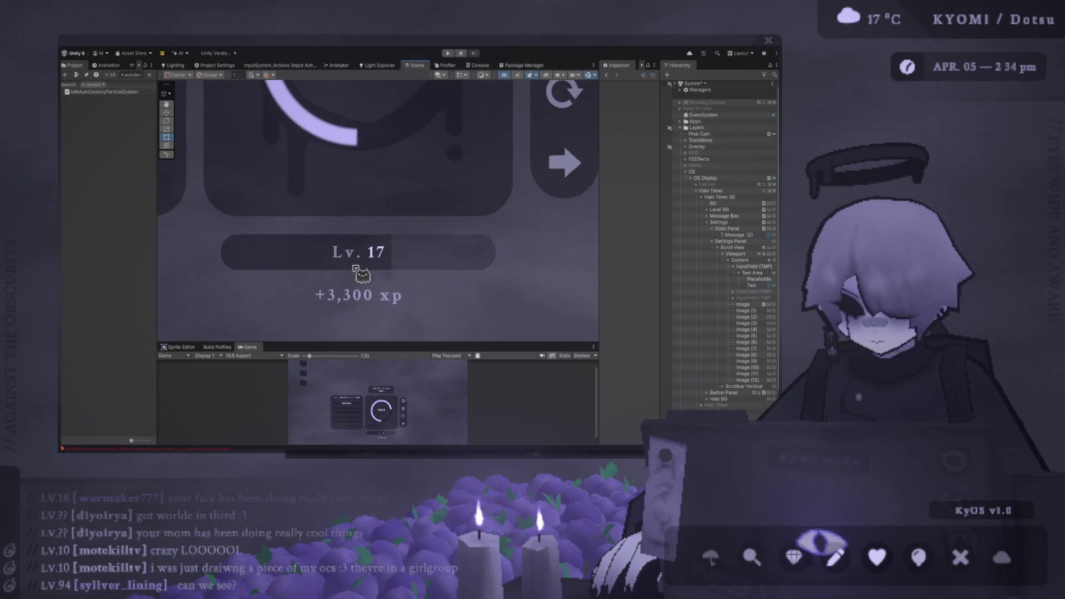
pyautogui.scroll(-2, 377, 260)
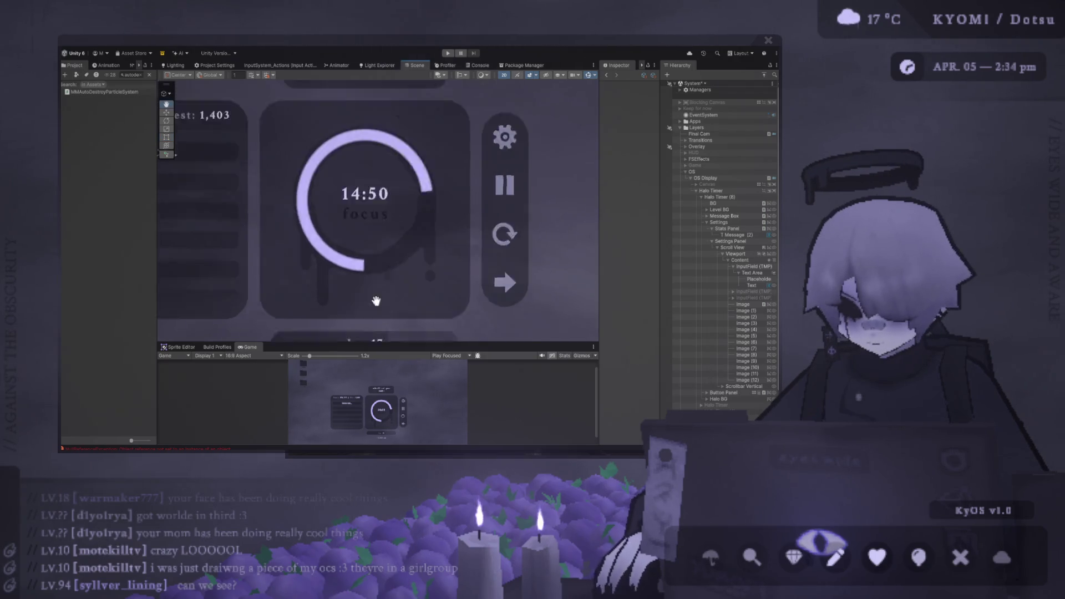
pyautogui.scroll(-2, 368, 245)
pyautogui.scroll(1, 381, 233)
pyautogui.moveTo(380, 233)
pyautogui.mouseDown()
pyautogui.moveTo(480, 218)
pyautogui.moveTo(420, 315)
pyautogui.mouseUp()
pyautogui.scroll(4, 373, 270)
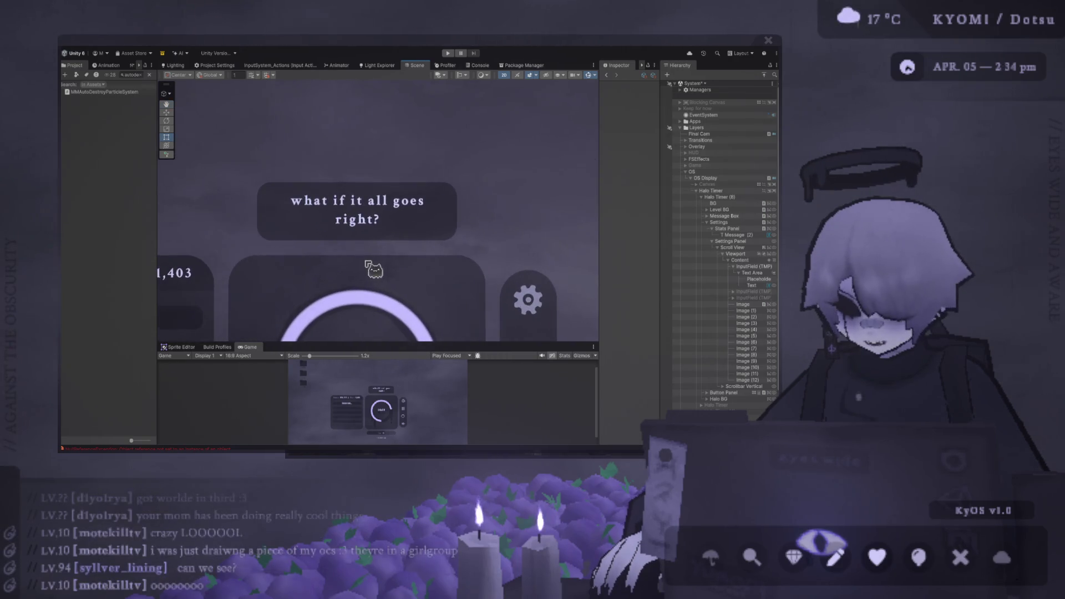
pyautogui.scroll(-4, 383, 215)
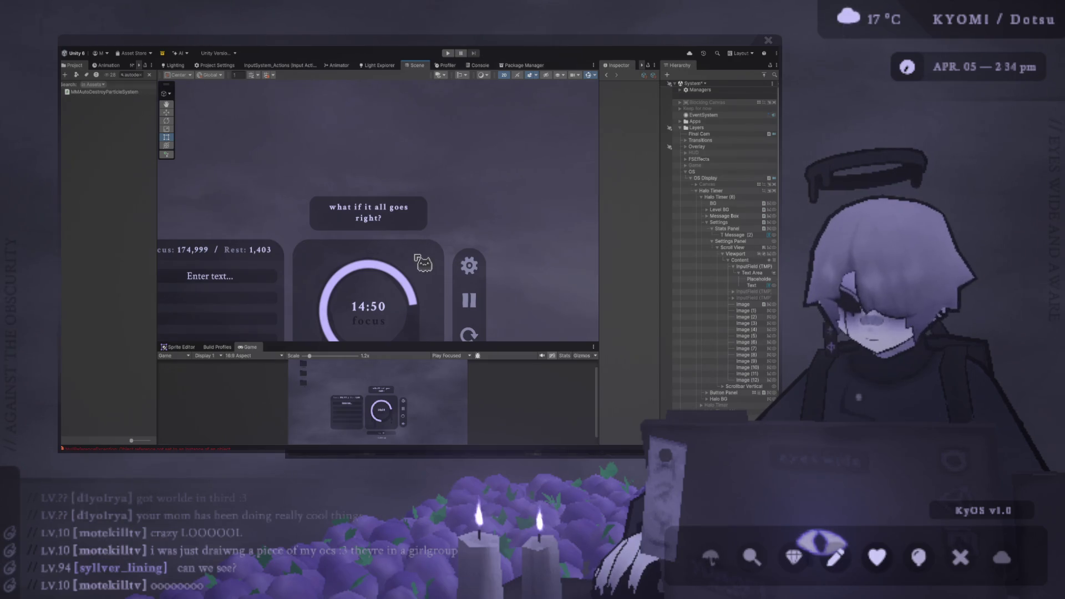
pyautogui.scroll(-3, 418, 268)
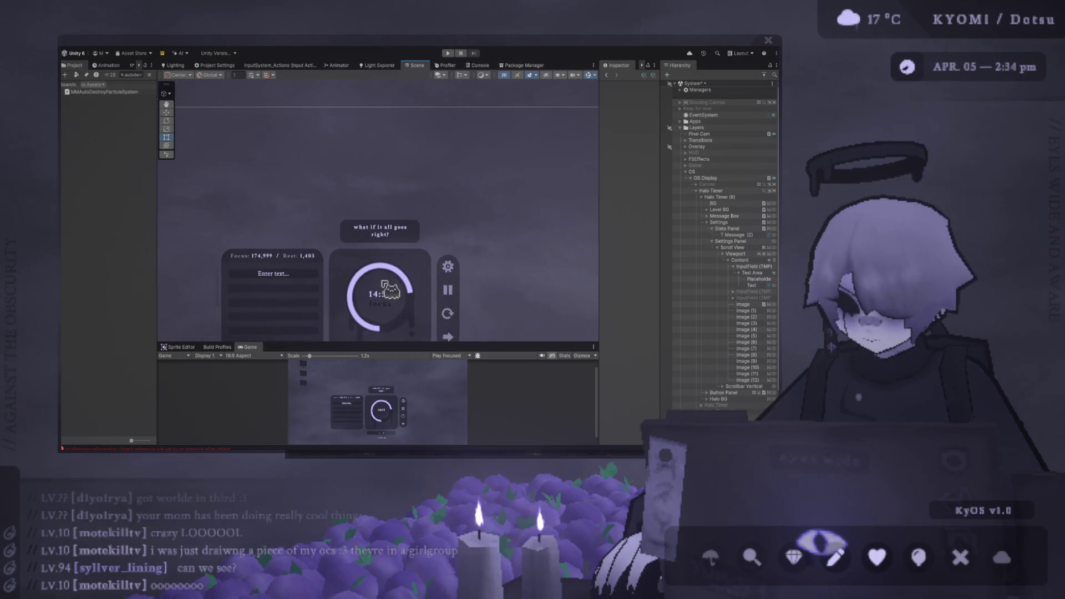
pyautogui.moveTo(389, 289); pyautogui.dragTo(354, 219)
pyautogui.moveTo(405, 247); pyautogui.dragTo(408, 223)
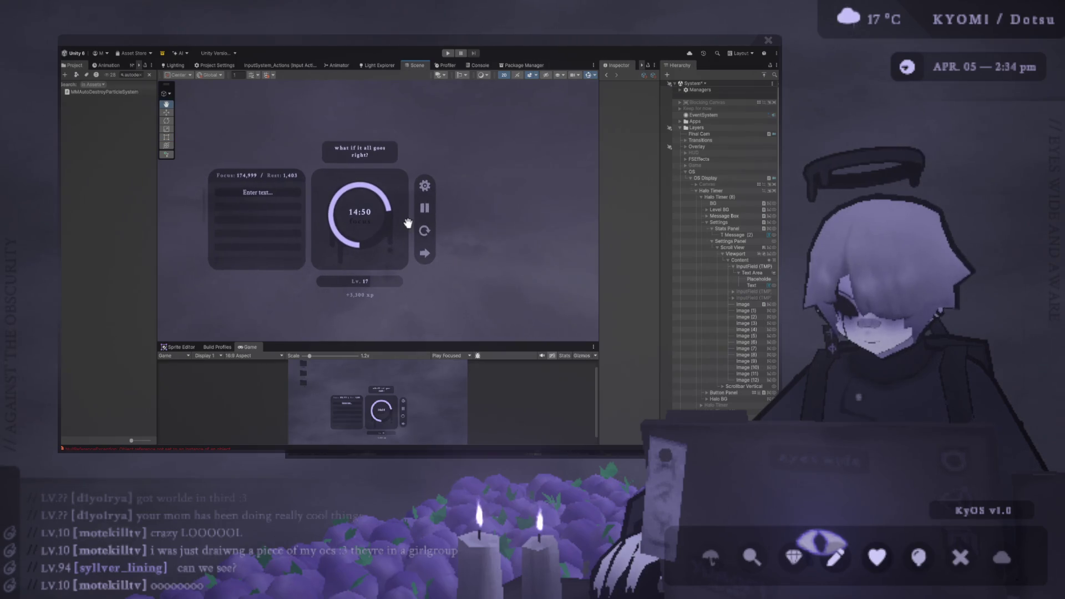
pyautogui.scroll(1, 407, 223)
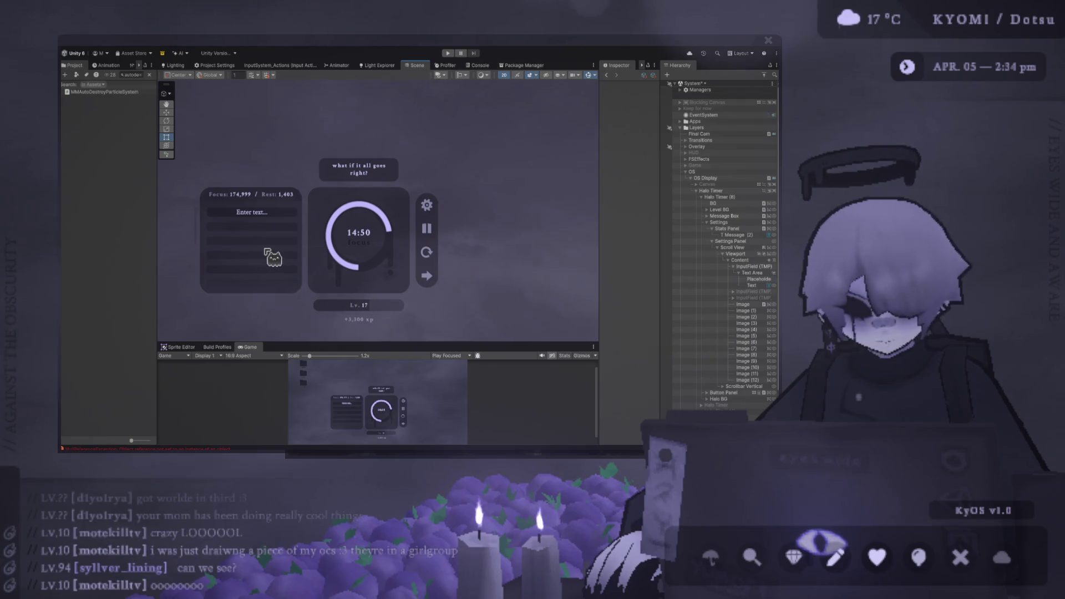
pyautogui.scroll(1, 265, 251)
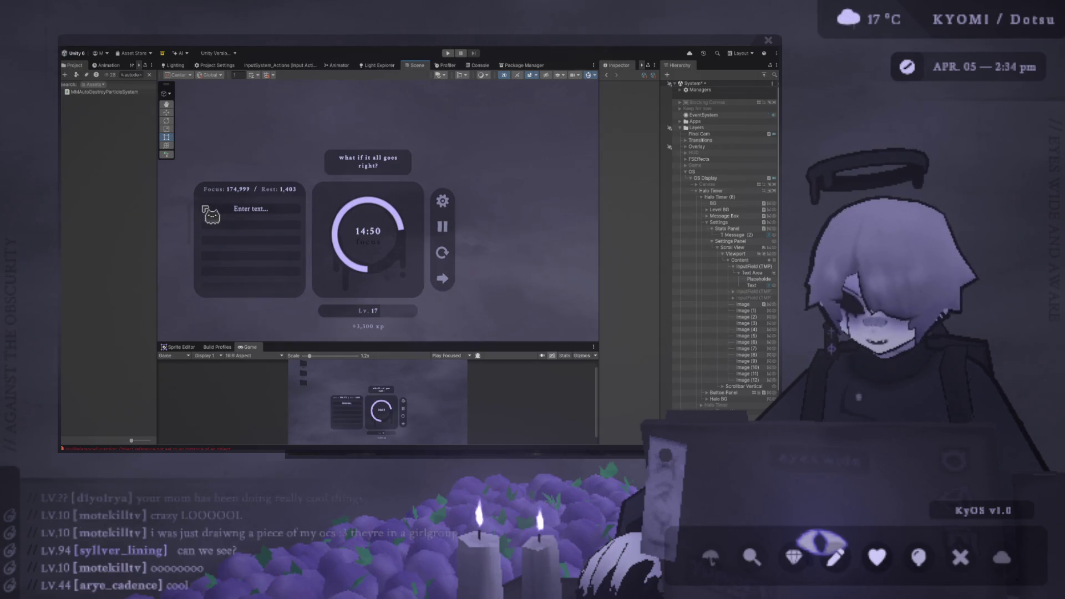
pyautogui.scroll(-3, 204, 209)
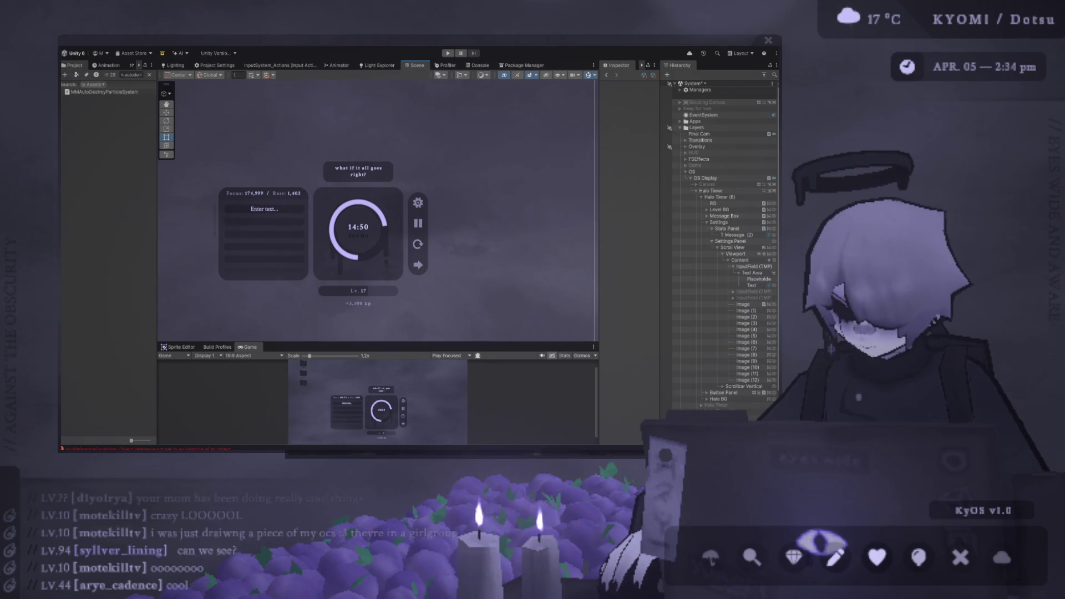
pyautogui.scroll(4, 260, 237)
pyautogui.scroll(-3, 259, 217)
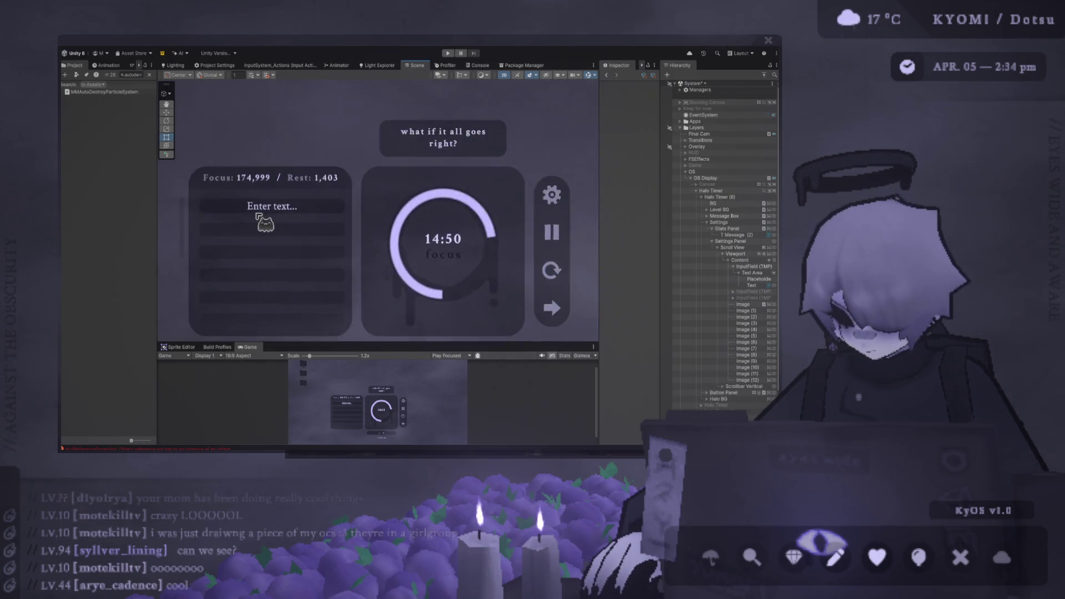
# Select the input field's Placeholder object under Text Area to view it in the Inspector
pyautogui.click(755, 280)
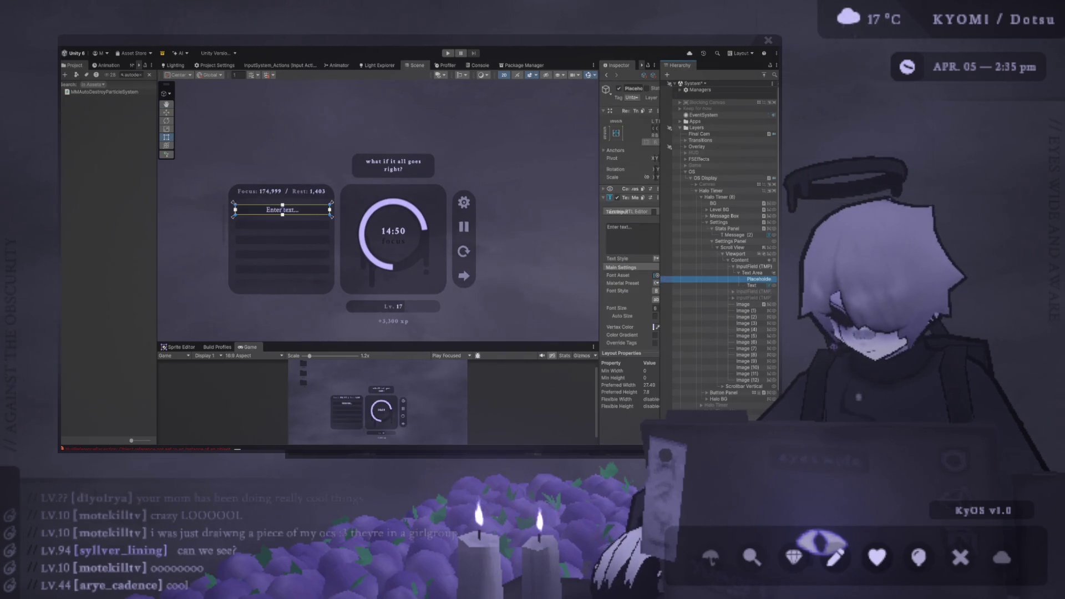
pyautogui.hotkey('alt', 'Tab')
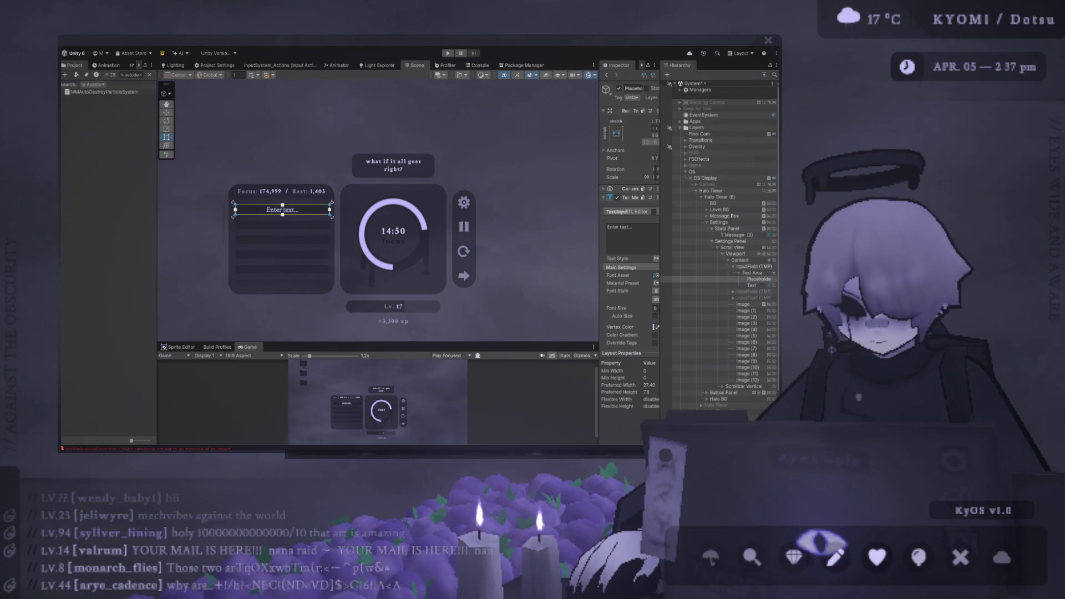
# Deselect the Placeholder so the Inspector is empty
pyautogui.click(89, 309)
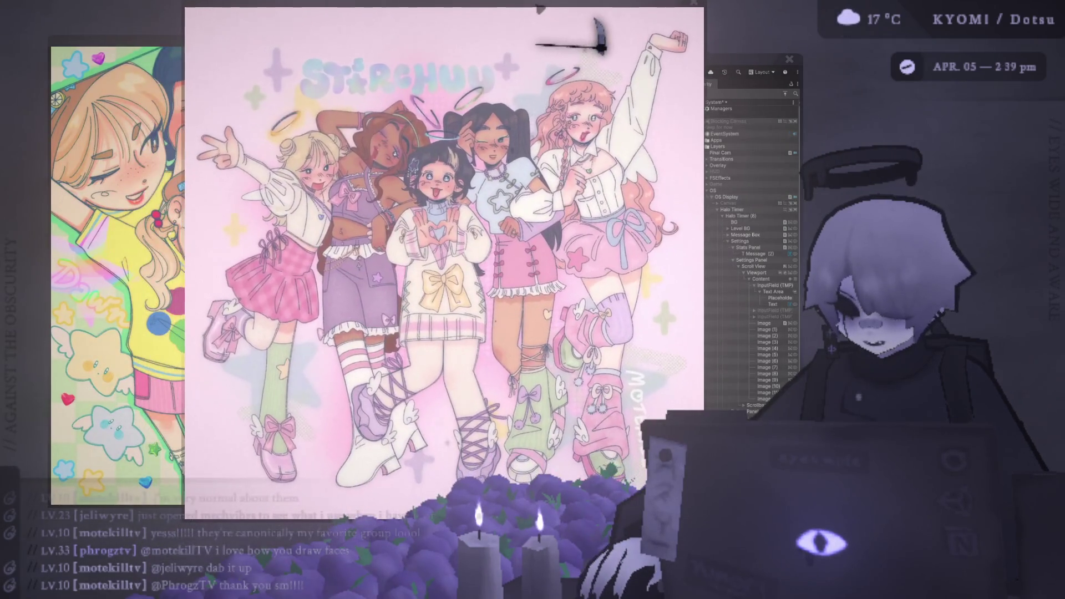
# Move the pink five-character artwork window left and over the Unity editor
pyautogui.moveTo(536, 21); pyautogui.dragTo(442, 21)
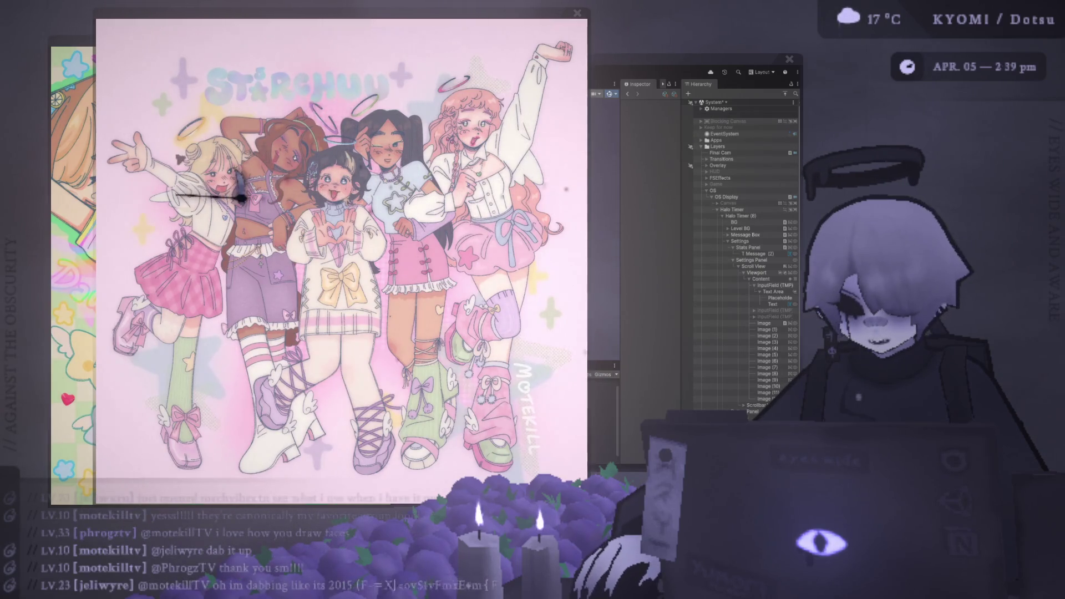
pyautogui.moveTo(377, 22)
pyautogui.mouseDown()
pyautogui.moveTo(483, 37)
pyautogui.moveTo(794, 40)
pyautogui.moveTo(413, 55)
pyautogui.mouseUp()
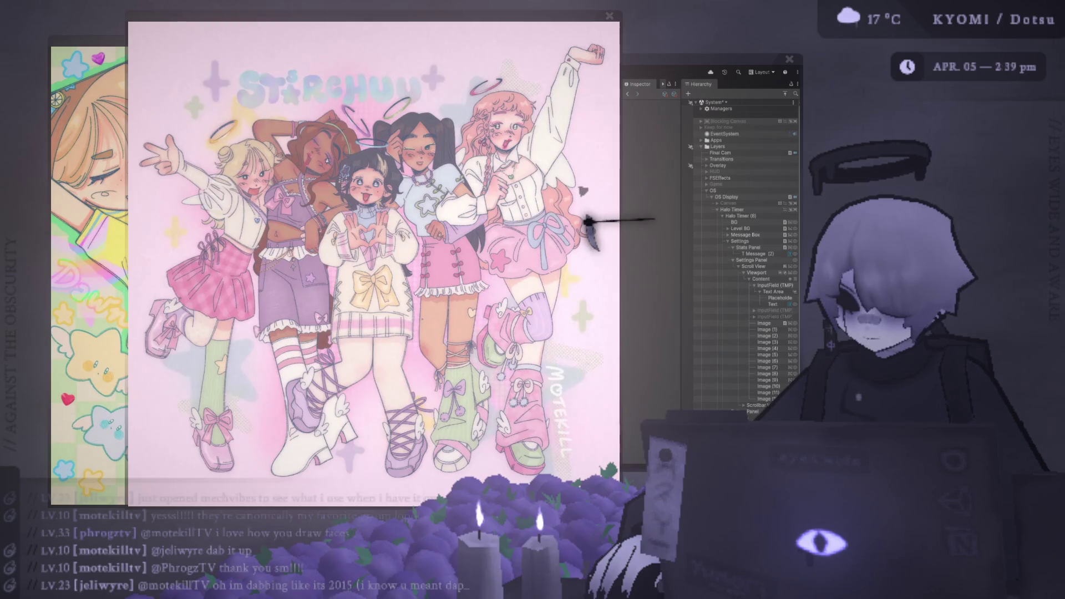
# Shift the artwork window right and shrink it to a small top-right thumbnail
pyautogui.moveTo(693, 560)
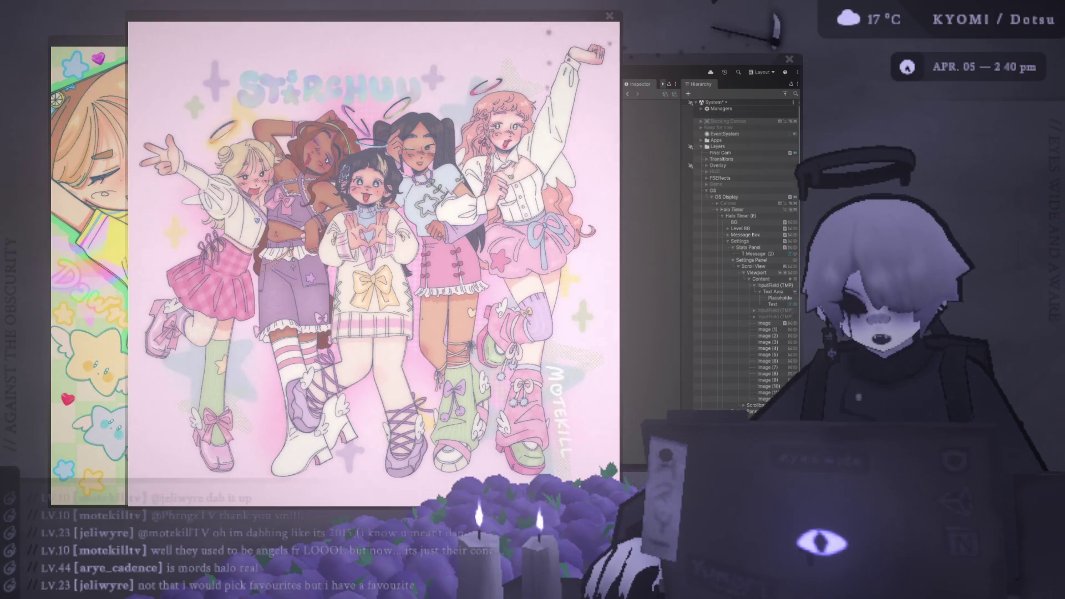
pyautogui.moveTo(550, 22)
pyautogui.mouseDown()
pyautogui.moveTo(768, 11)
pyautogui.moveTo(784, 47)
pyautogui.moveTo(866, 43)
pyautogui.mouseUp()
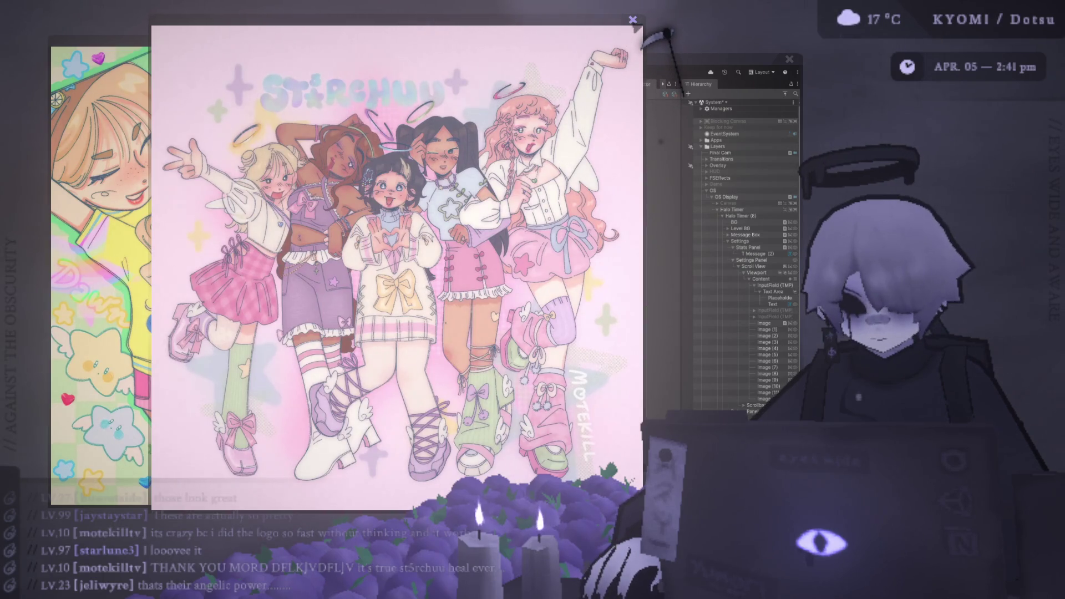
pyautogui.moveTo(645, 26)
pyautogui.mouseDown()
pyautogui.moveTo(452, 34)
pyautogui.moveTo(959, 129)
pyautogui.moveTo(894, 127)
pyautogui.mouseUp()
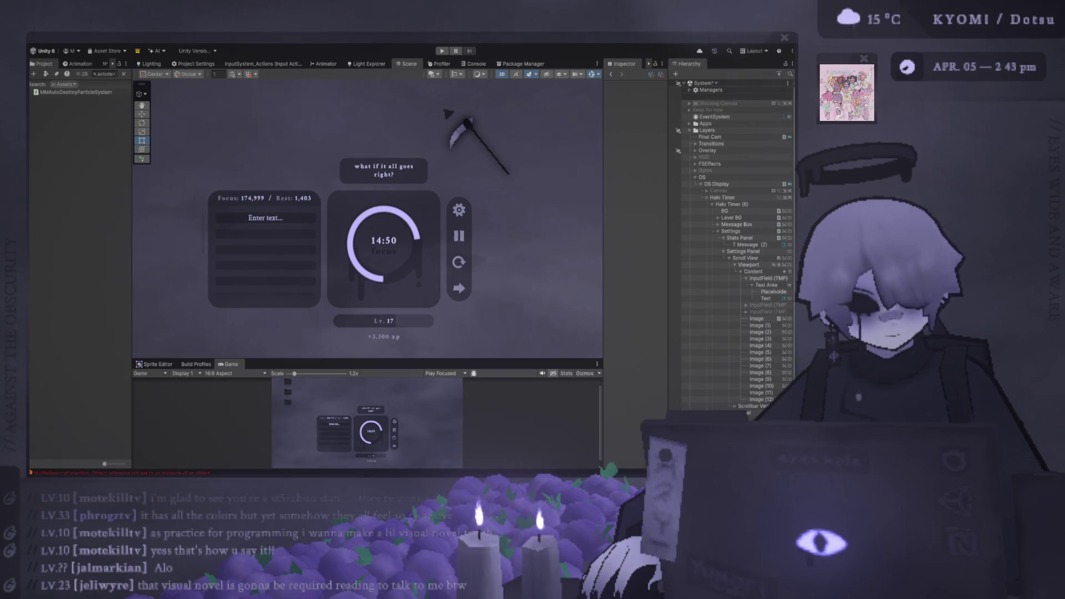
pyautogui.moveTo(841, 60)
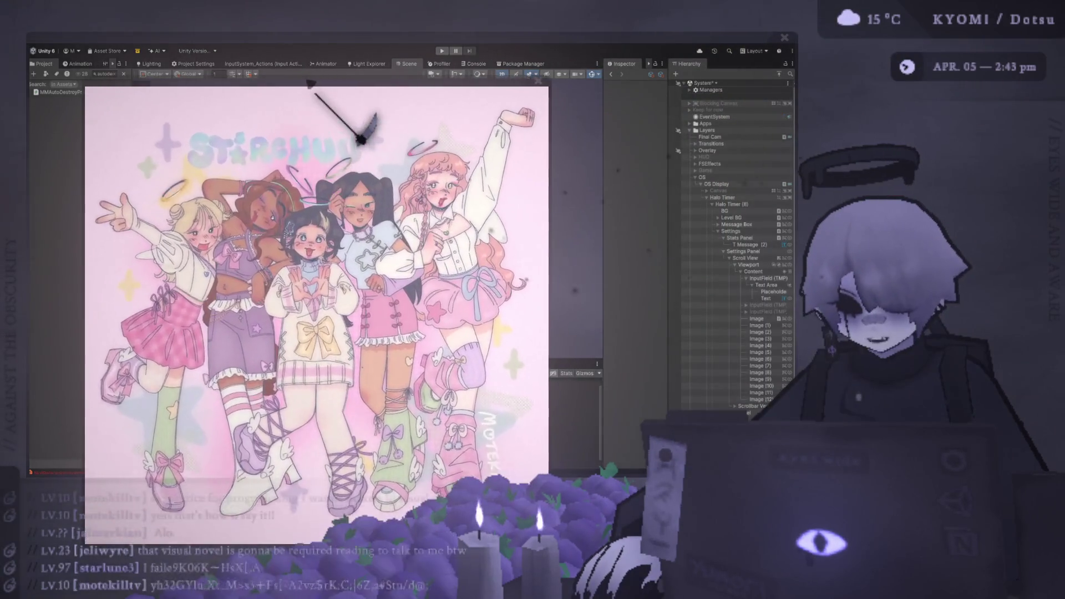
pyautogui.moveTo(321, 63); pyautogui.dragTo(340, 42)
pyautogui.scroll(-3, 340, 42)
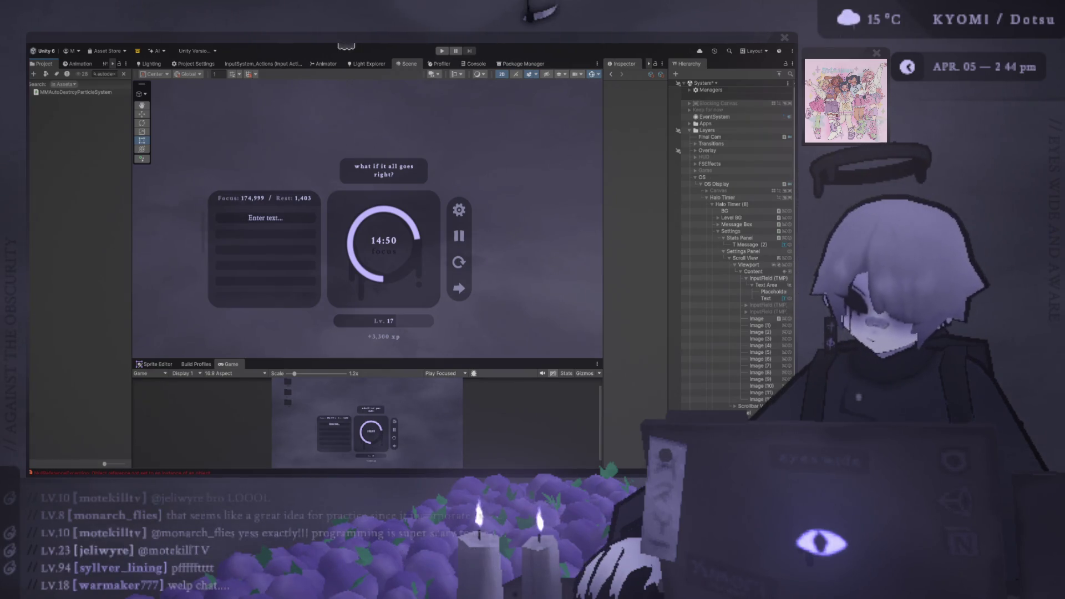
pyautogui.scroll(5, 237, 202)
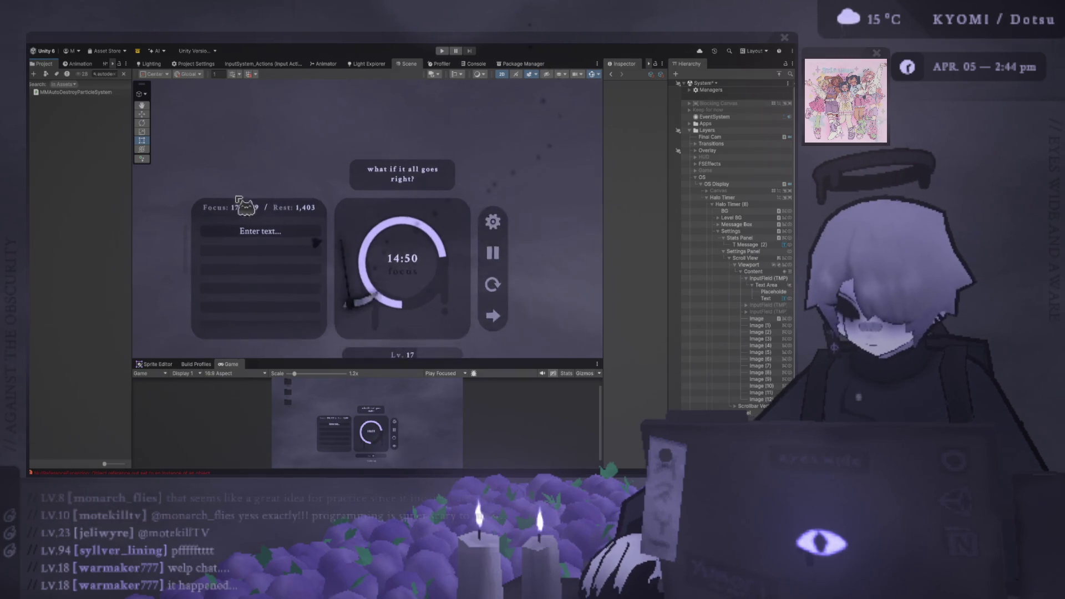
# Zoom onto the Focus panel, select the Enter text input field and widen the Inspector
pyautogui.scroll(5, 225, 218)
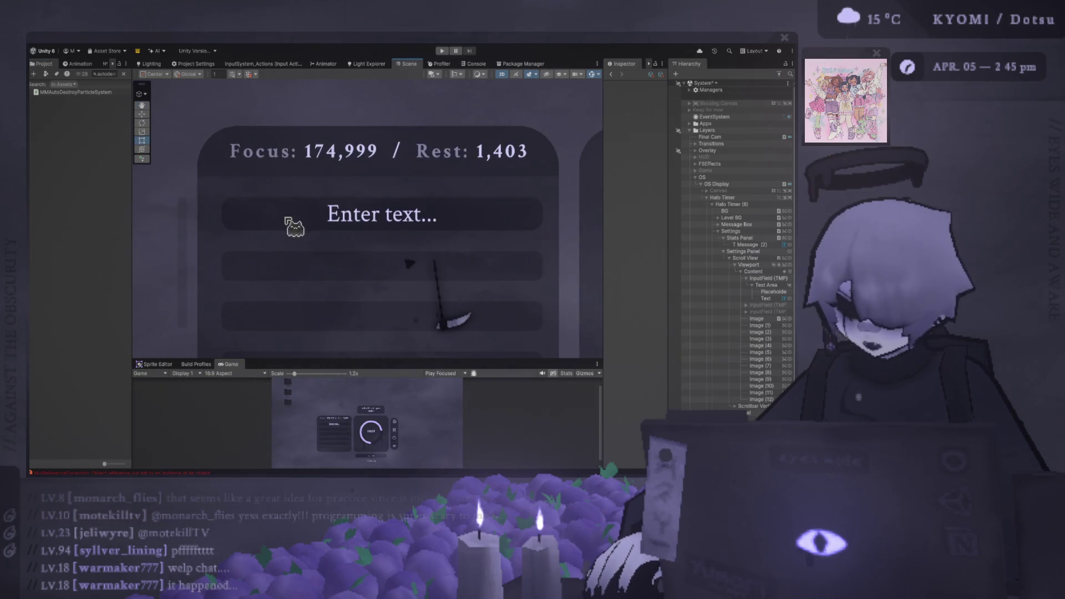
pyautogui.click(286, 205)
pyautogui.moveTo(602, 277); pyautogui.dragTo(479, 278)
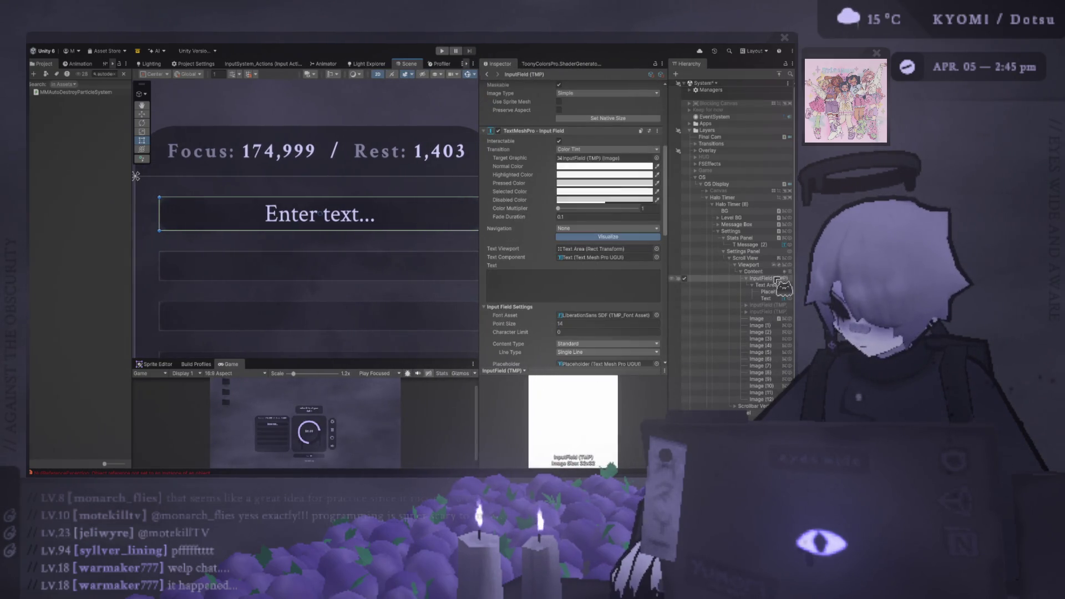
# Inspect the Content, Viewport, Text Area and InputField (TMP) objects' settings
pyautogui.click(755, 271)
pyautogui.click(748, 265)
pyautogui.scroll(-2, 584, 287)
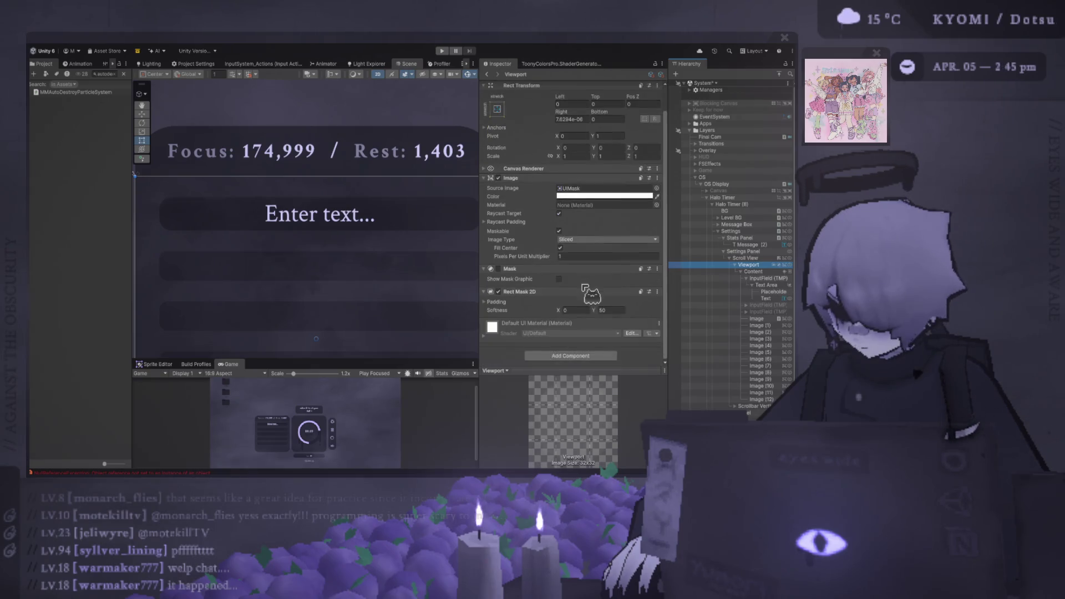
pyautogui.click(753, 271)
pyautogui.click(766, 284)
pyautogui.click(768, 278)
pyautogui.scroll(-5, 549, 233)
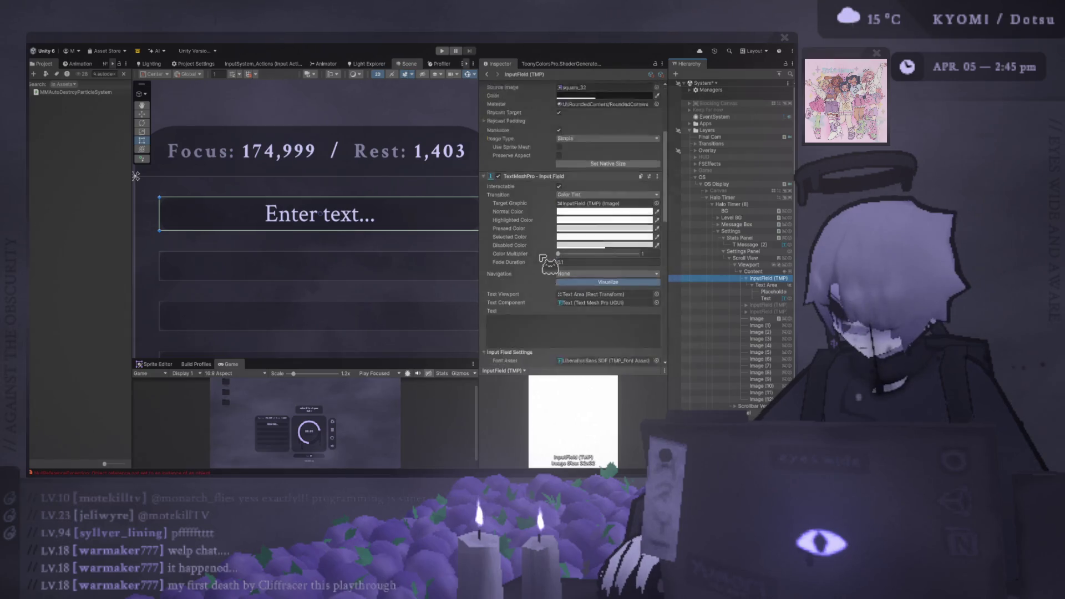
# Set InputField (TMP)'s Image With Rounded Corners radius to 2 and collapse it in the Hierarchy
pyautogui.click(582, 154)
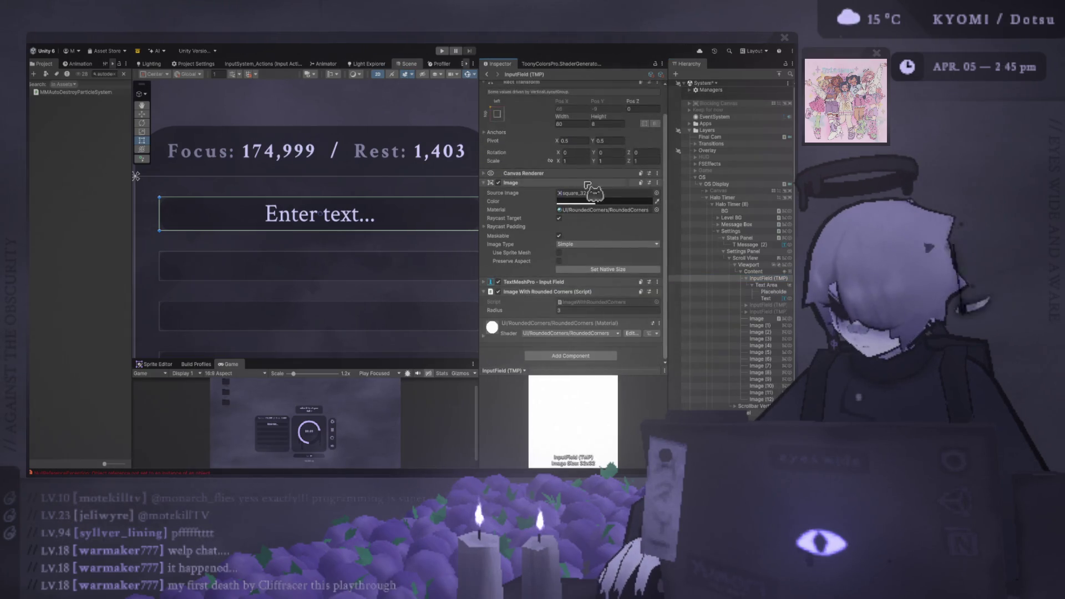
pyautogui.click(582, 310)
pyautogui.write('2')
pyautogui.scroll(-2, 285, 198)
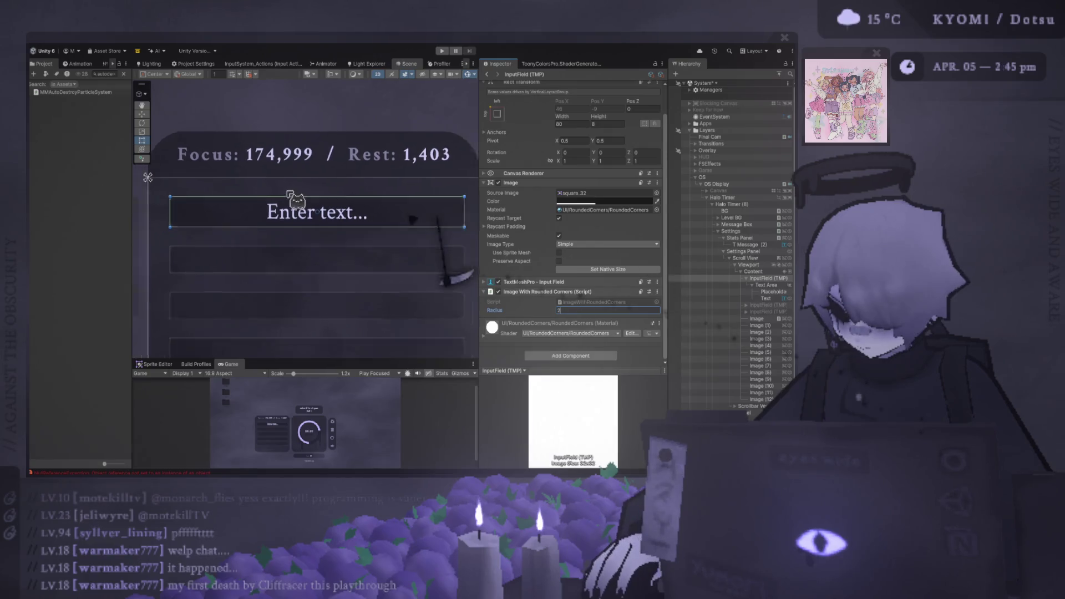
pyautogui.press('Return')
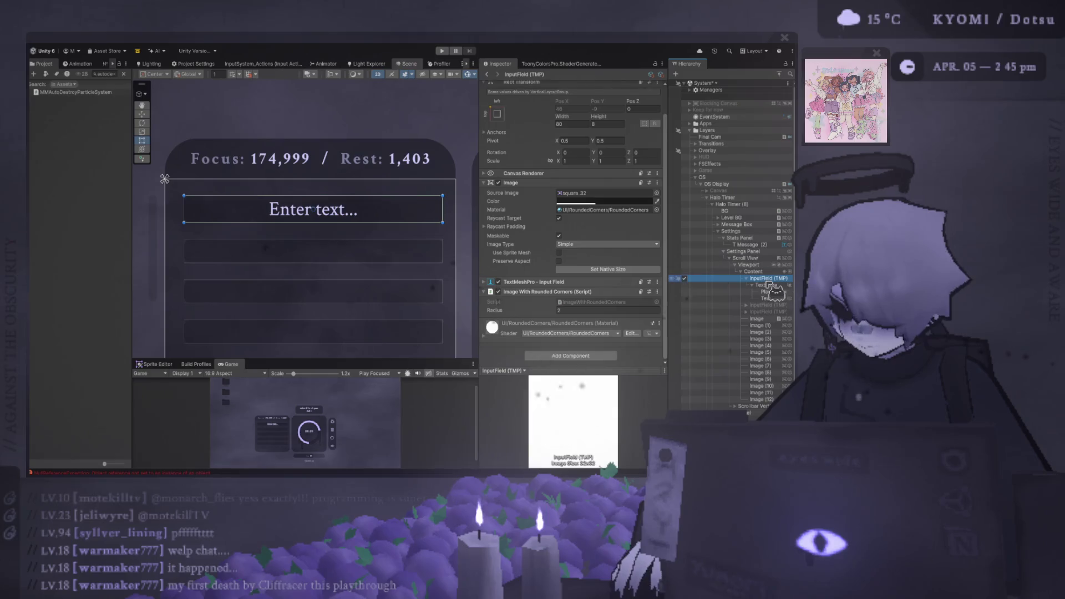
pyautogui.click(749, 281)
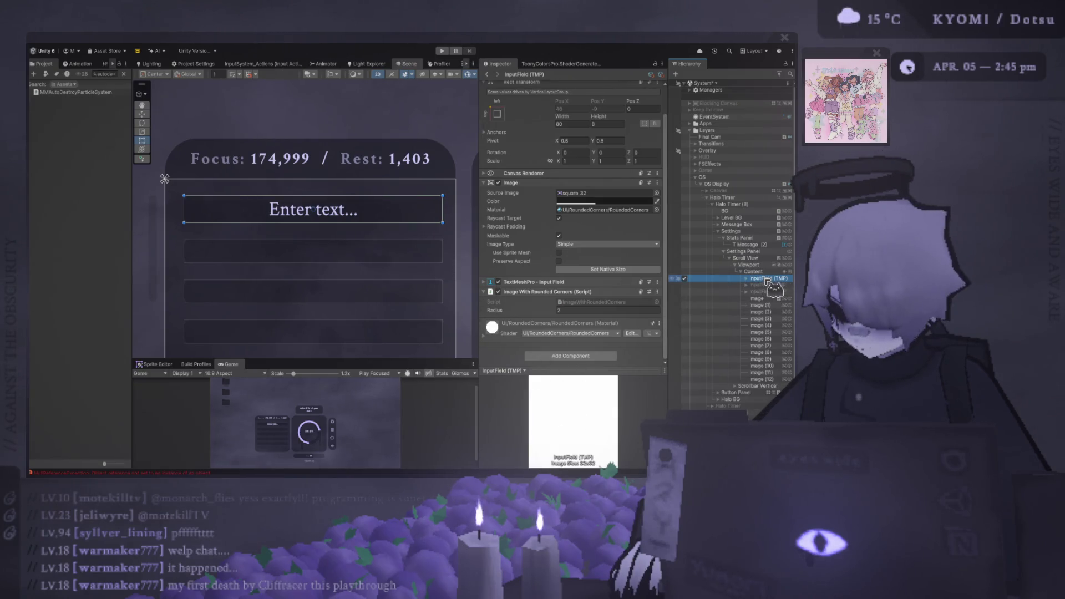
pyautogui.click(771, 279)
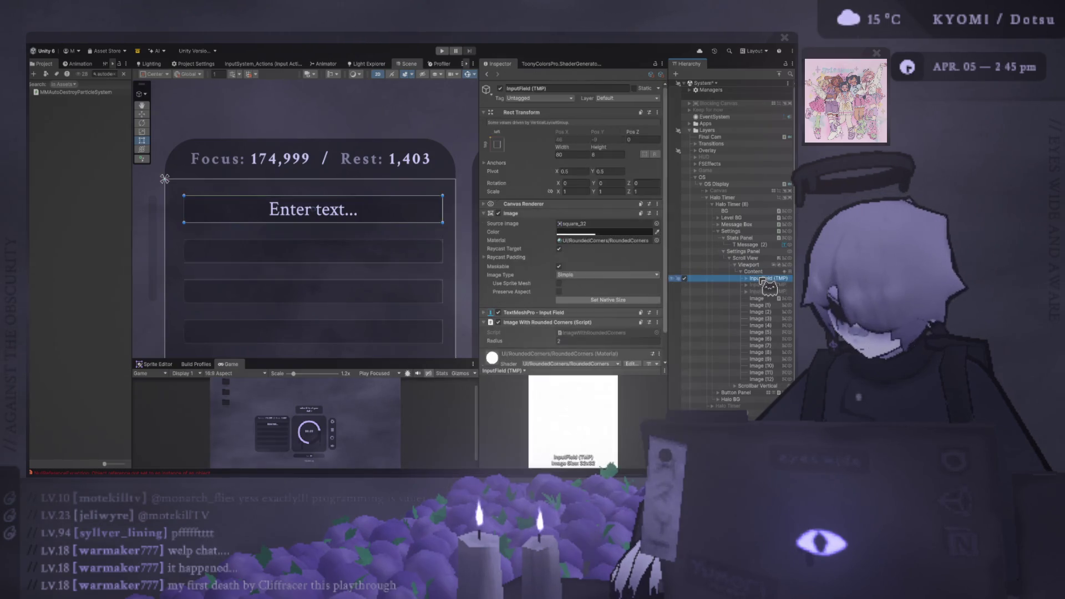
pyautogui.hotkey('ctrl', 'shift', 'g')
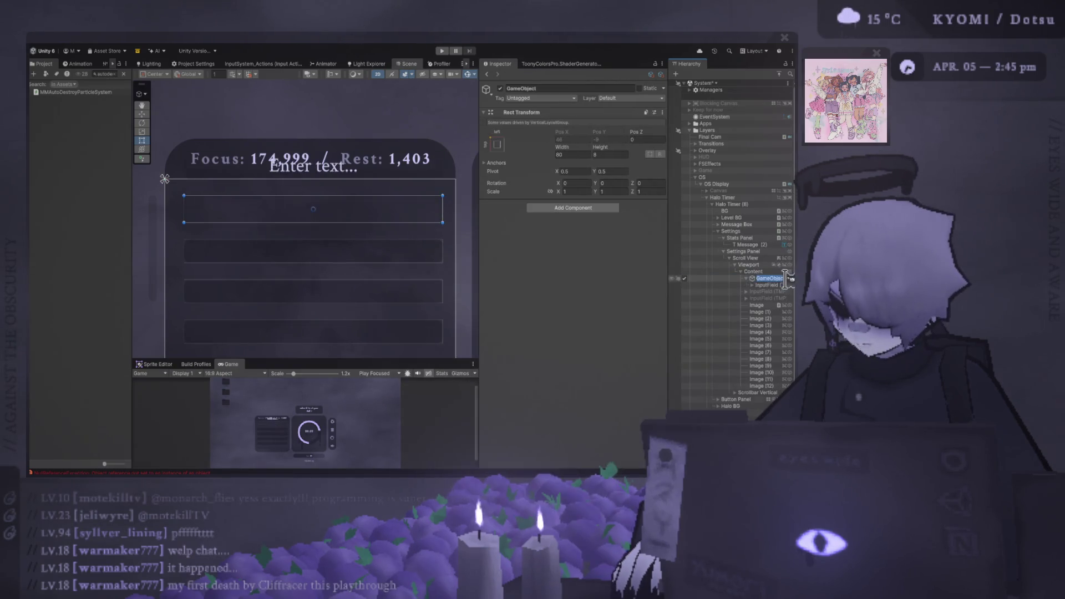
pyautogui.click(771, 284)
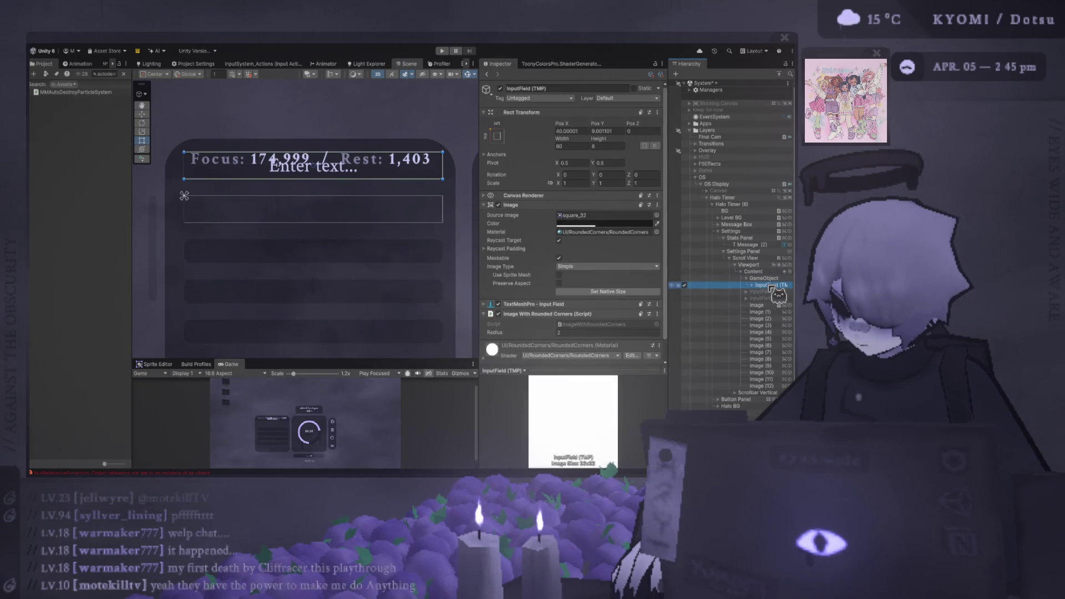
pyautogui.hotkey('ctrl', 'z')
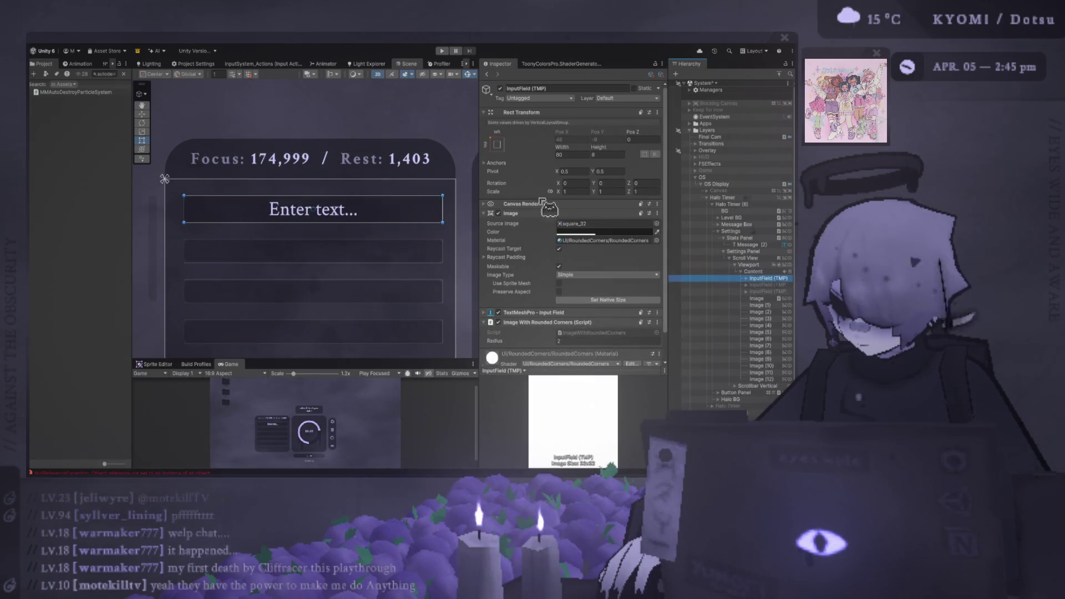
pyautogui.click(763, 284)
pyautogui.click(763, 279)
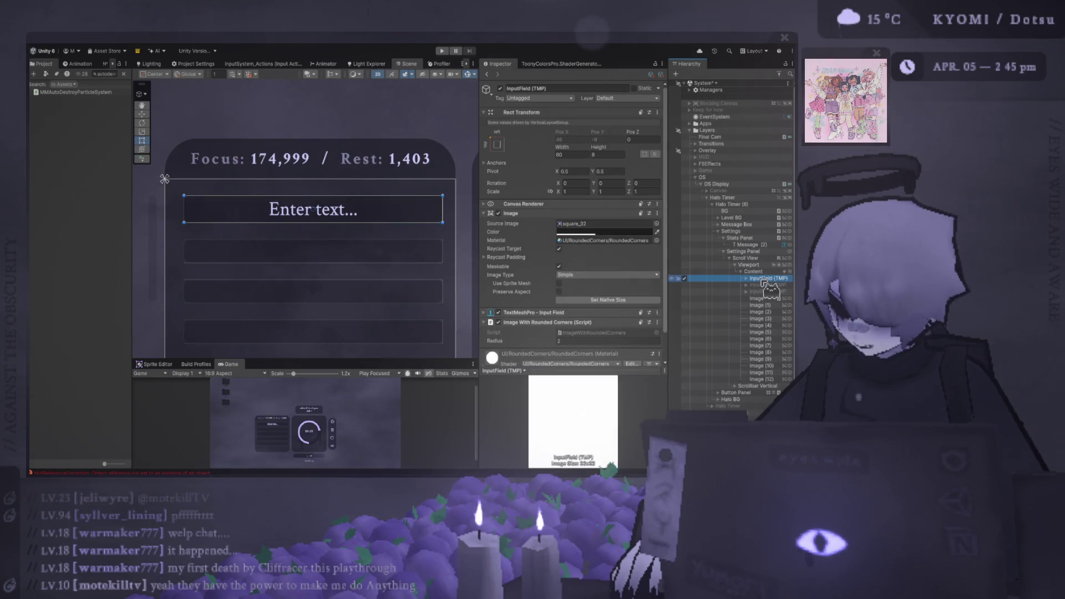
pyautogui.hotkey('ctrl', 'd')
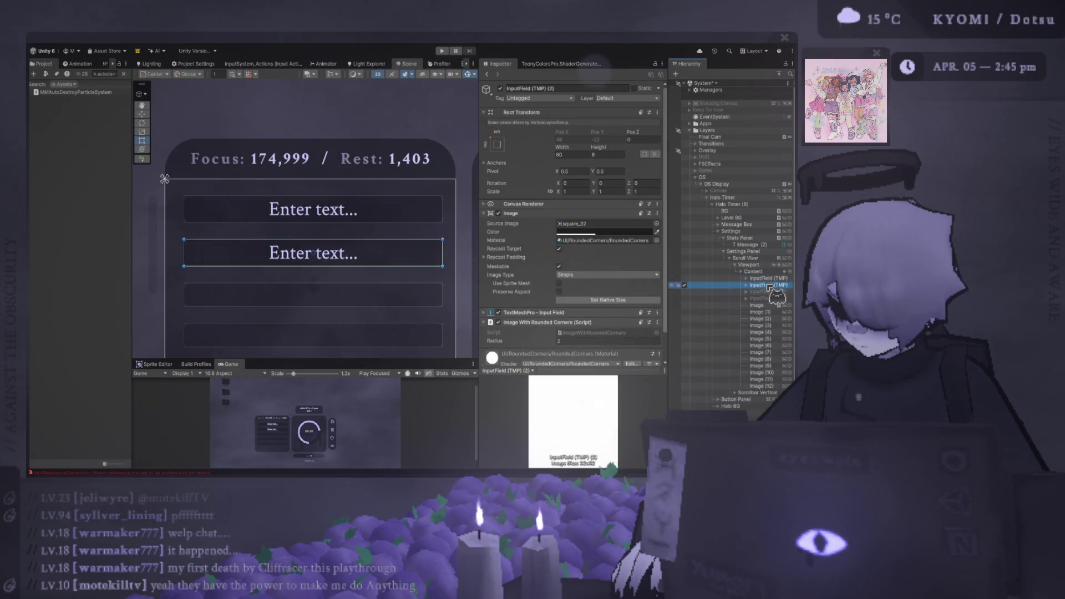
# Duplicate the empty row image and move the Image (13) copy to the top of Content
pyautogui.keyDown('ctrl'); pyautogui.click(768, 278); pyautogui.keyUp('ctrl')
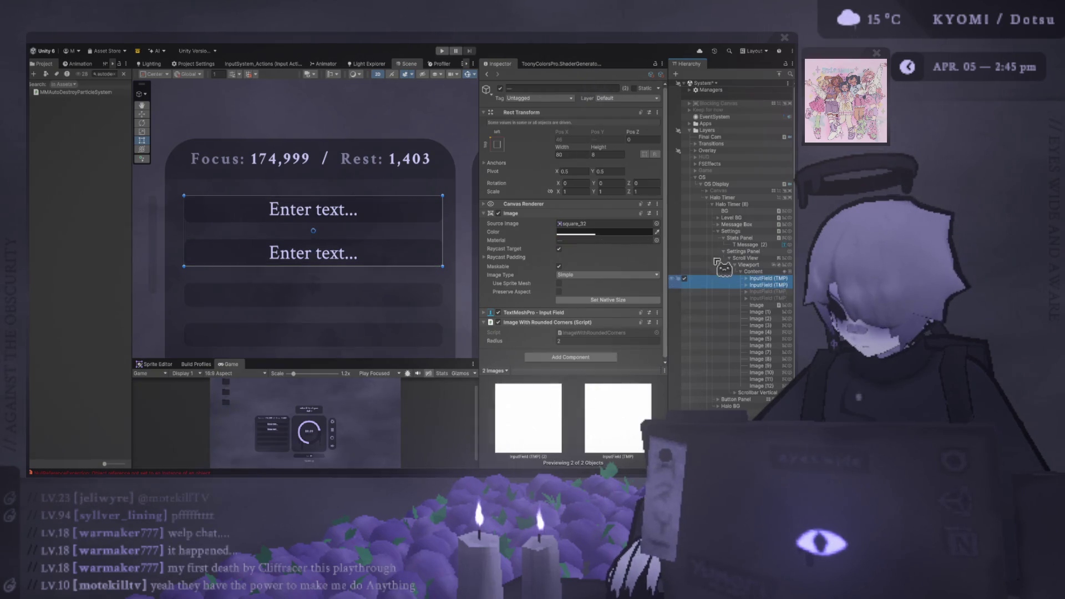
pyautogui.click(768, 305)
pyautogui.hotkey('ctrl', 'd')
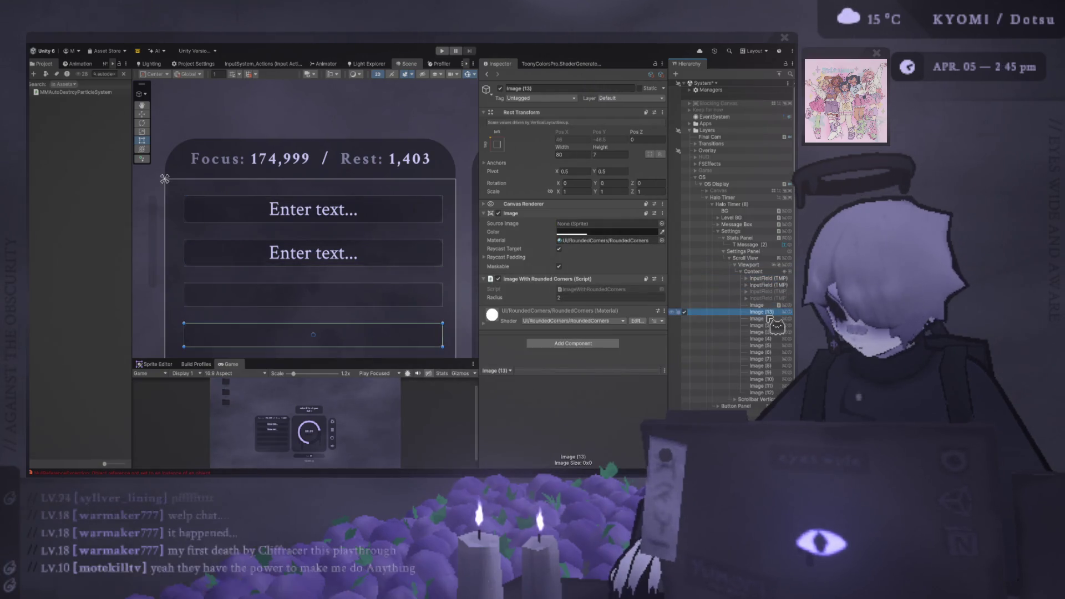
pyautogui.moveTo(760, 277)
pyautogui.mouseDown()
pyautogui.moveTo(769, 285)
pyautogui.moveTo(764, 278)
pyautogui.mouseUp()
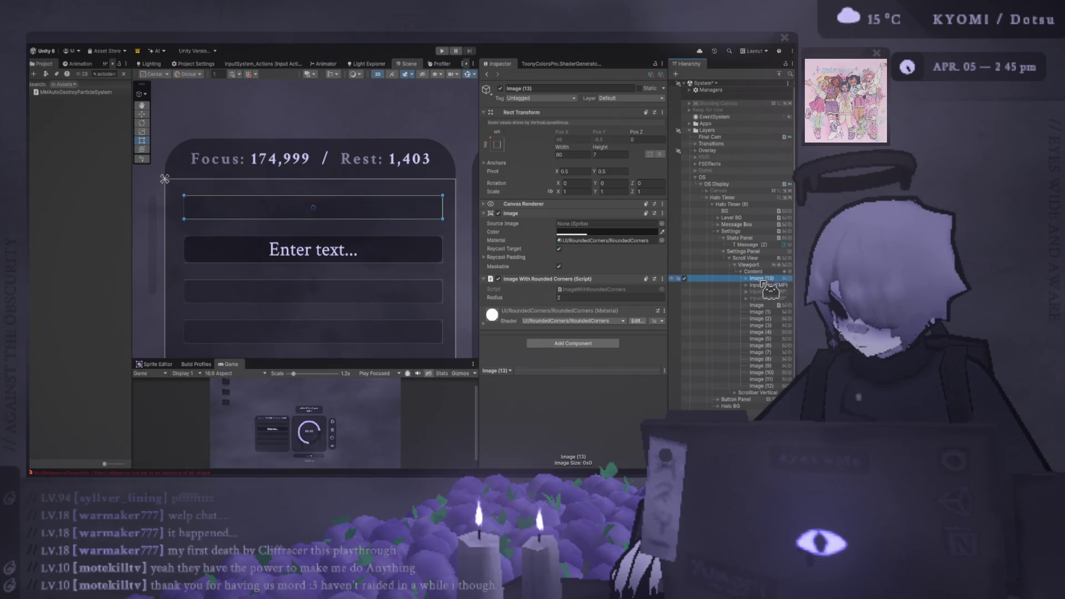
# Select the input field nested under Image (13) and zero its Pos X and Pos Y
pyautogui.click(745, 278)
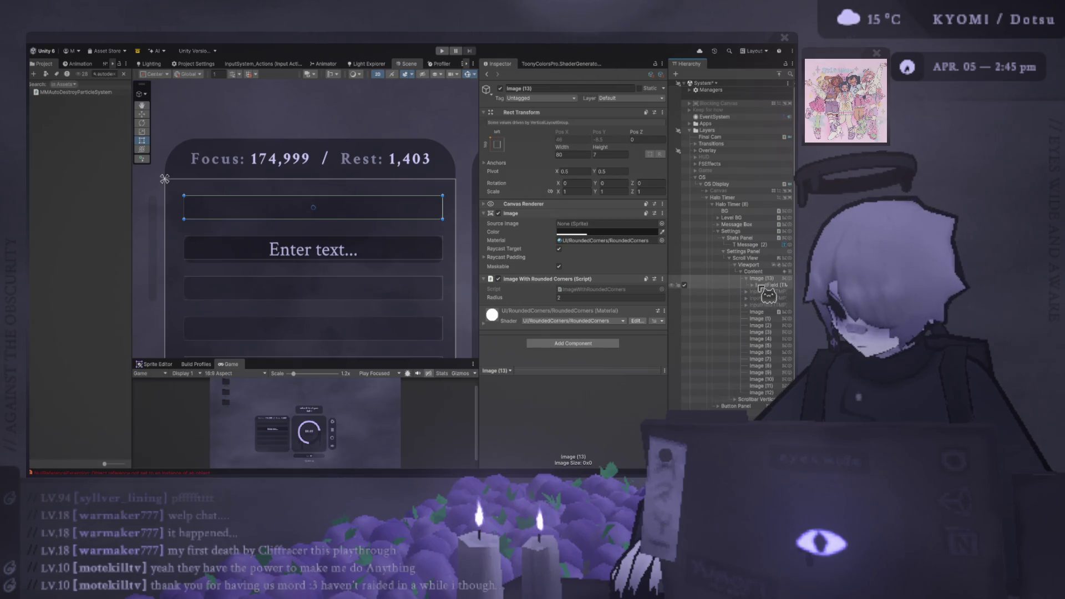
pyautogui.click(764, 285)
pyautogui.click(610, 131)
pyautogui.write('0')
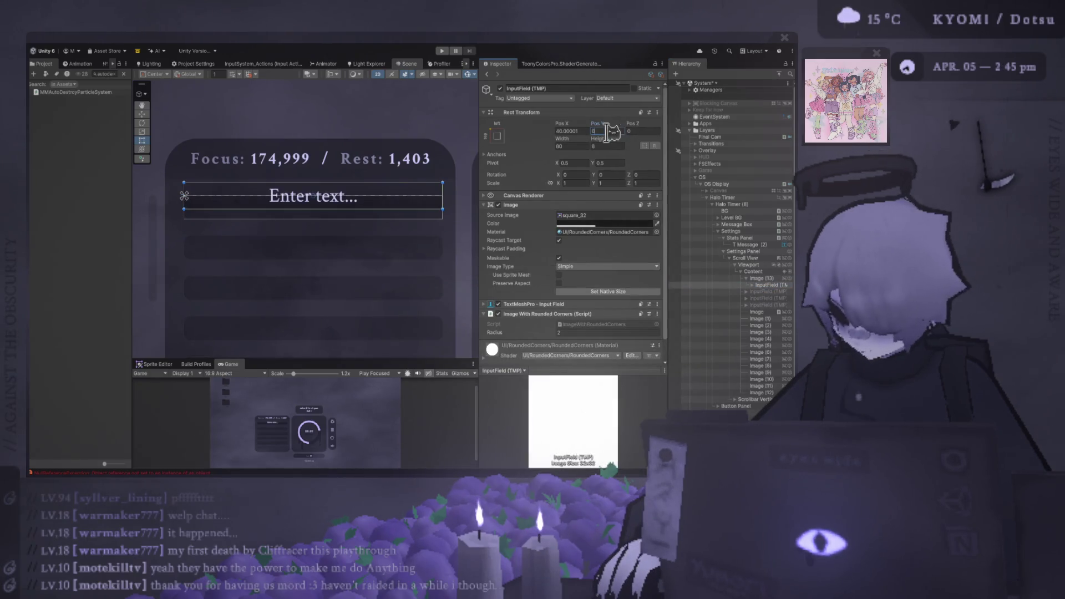
pyautogui.click(578, 131)
pyautogui.write('0')
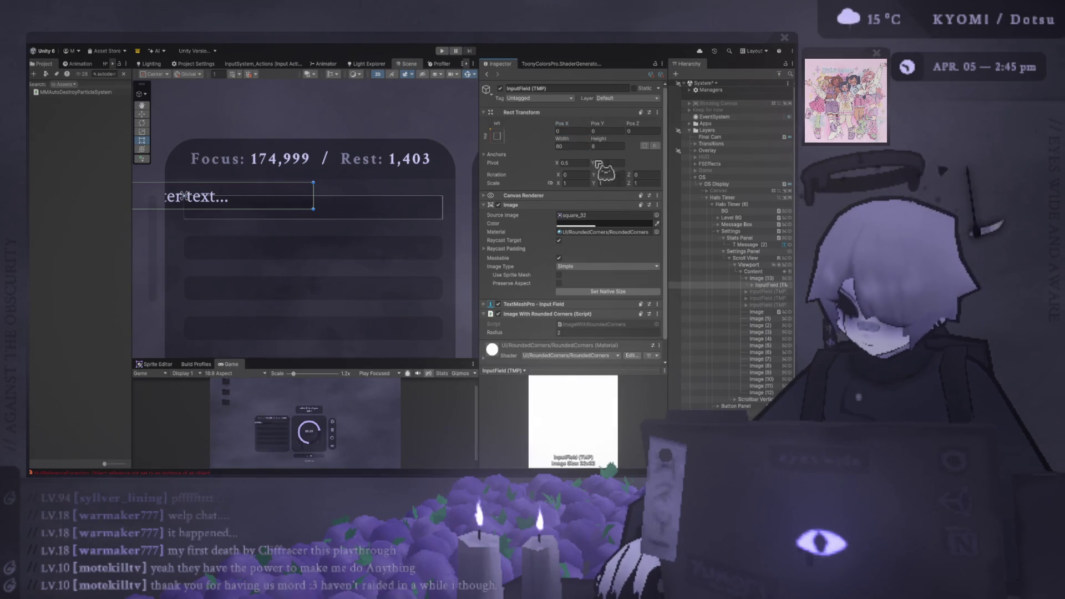
# Set the field's pivot to top-left (X 0, Y 1), re-zero Pos X and Pos Y, and frame it
pyautogui.click(581, 161)
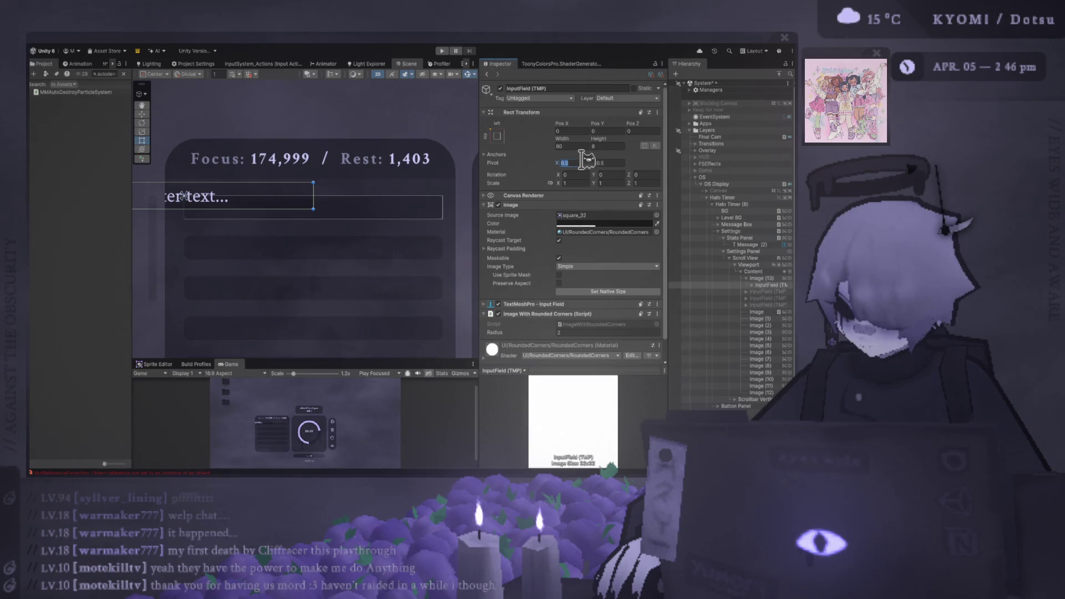
pyautogui.write('1')
pyautogui.click(617, 164)
pyautogui.write('1')
pyautogui.click(608, 130)
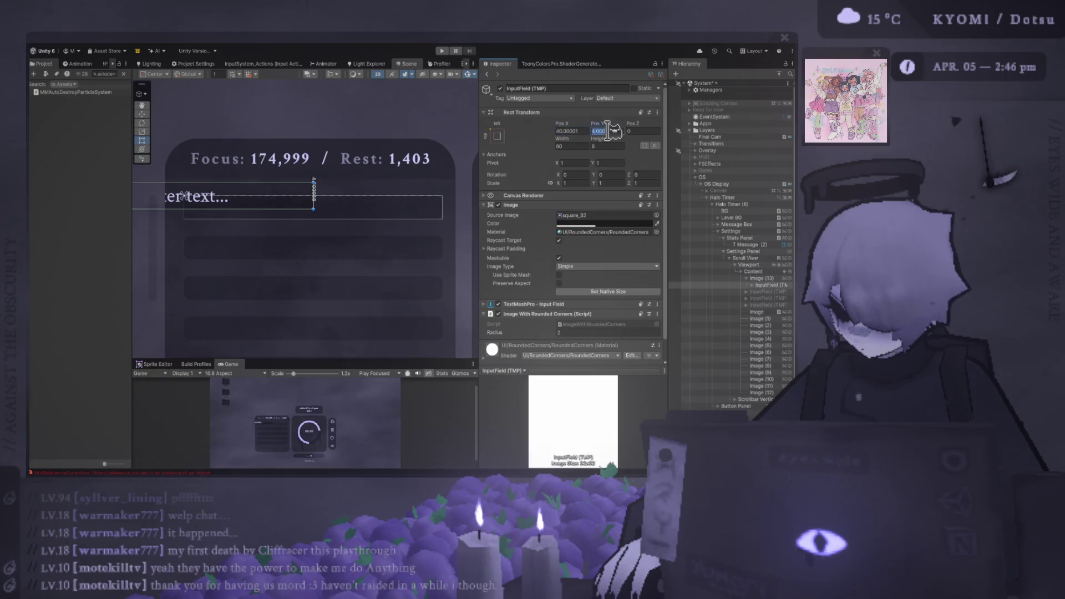
pyautogui.write('0')
pyautogui.click(577, 131)
pyautogui.write('0')
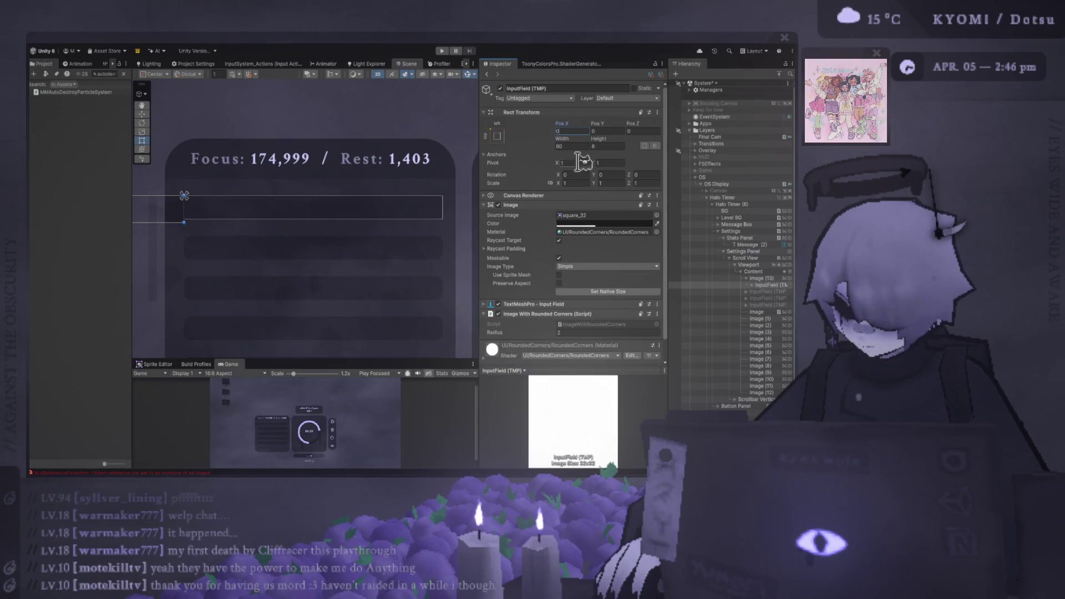
pyautogui.write('0')
pyautogui.click(605, 131)
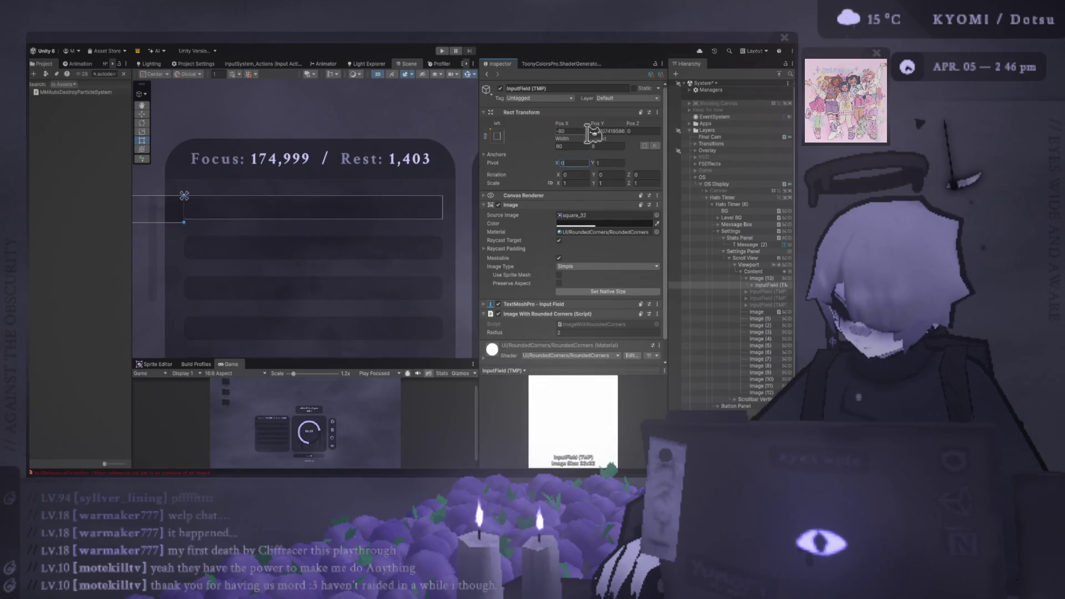
pyautogui.write('0')
pyautogui.press('Return')
pyautogui.scroll(5, 352, 159)
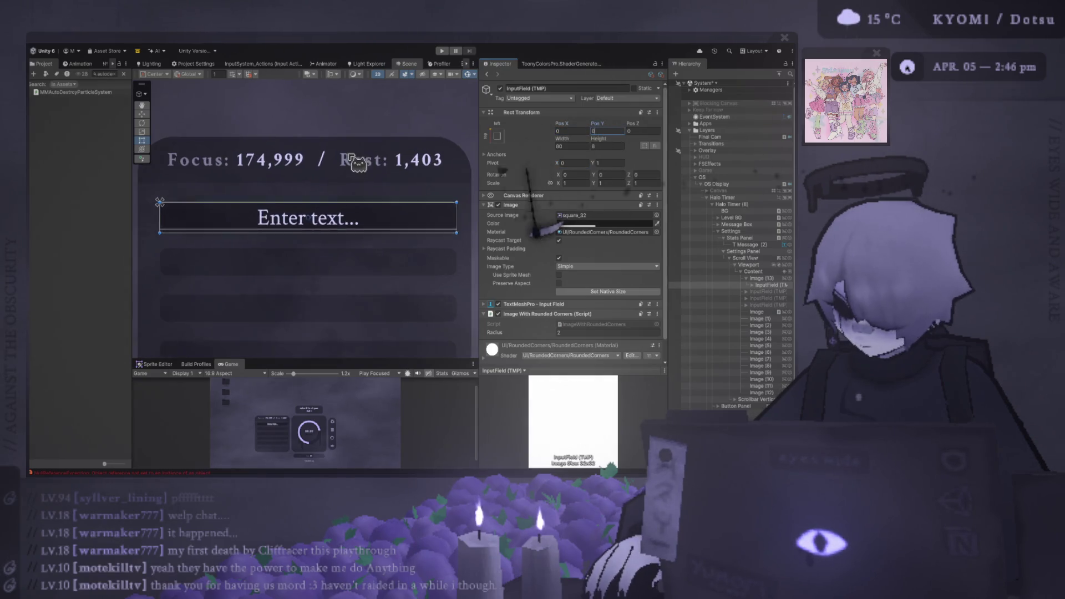
pyautogui.press('f')
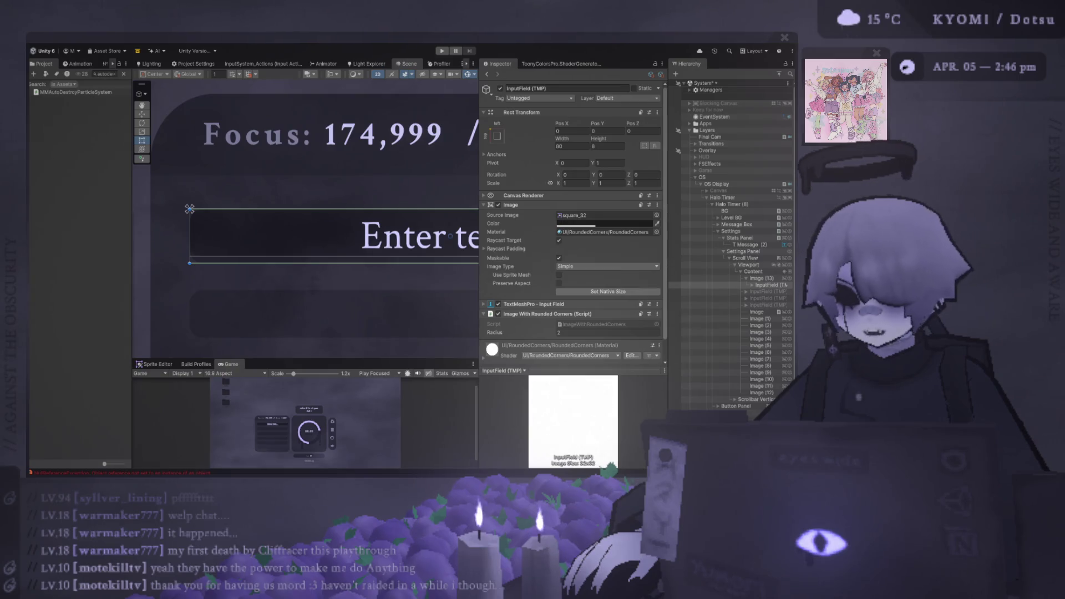
pyautogui.scroll(-5, 244, 175)
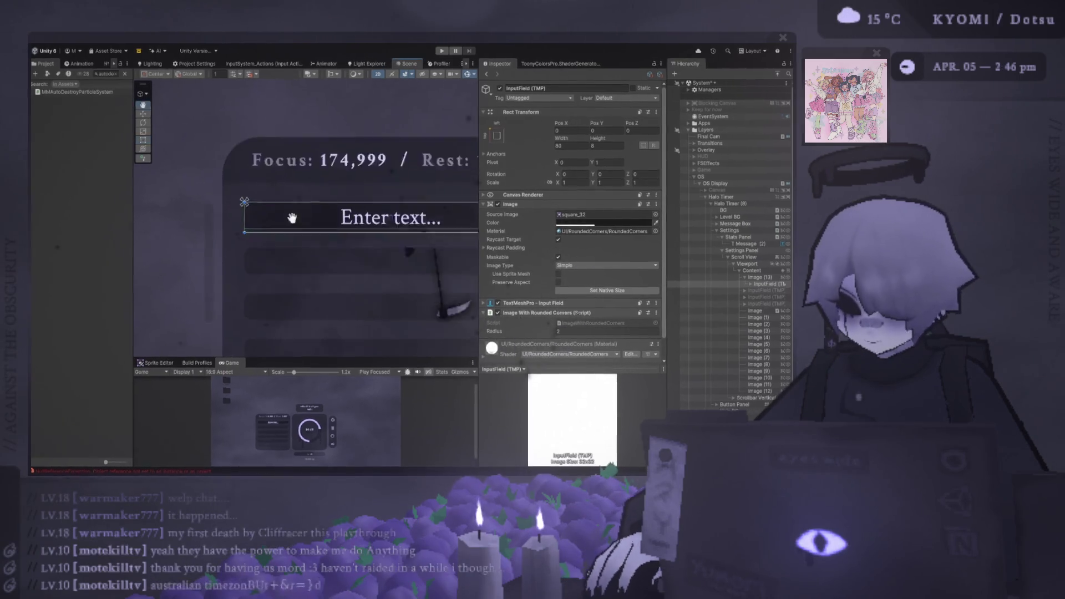
pyautogui.press('t')
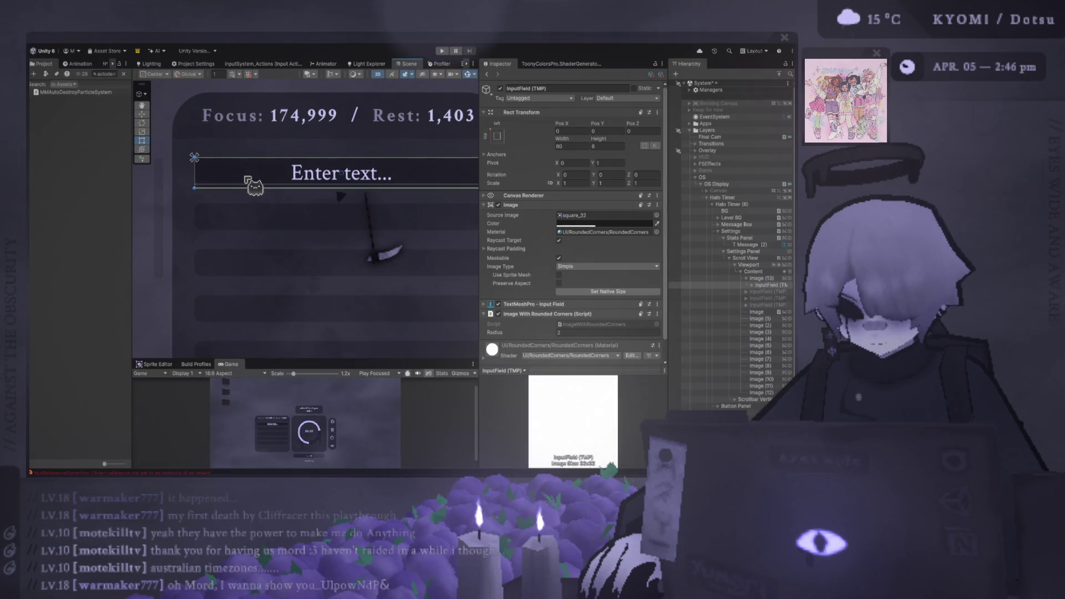
pyautogui.scroll(1, 235, 183)
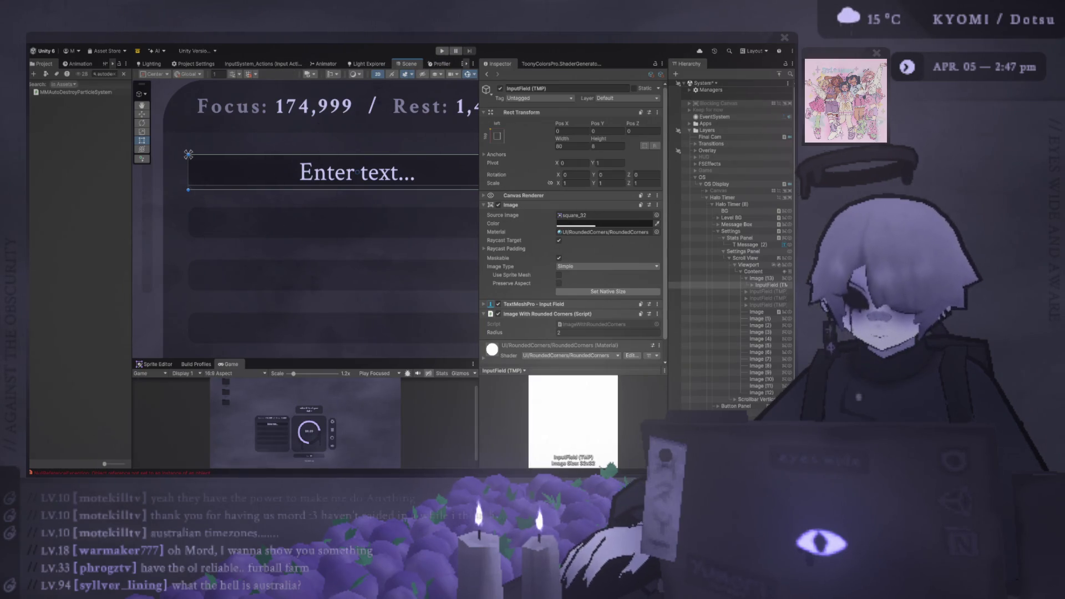
pyautogui.scroll(-1, 254, 256)
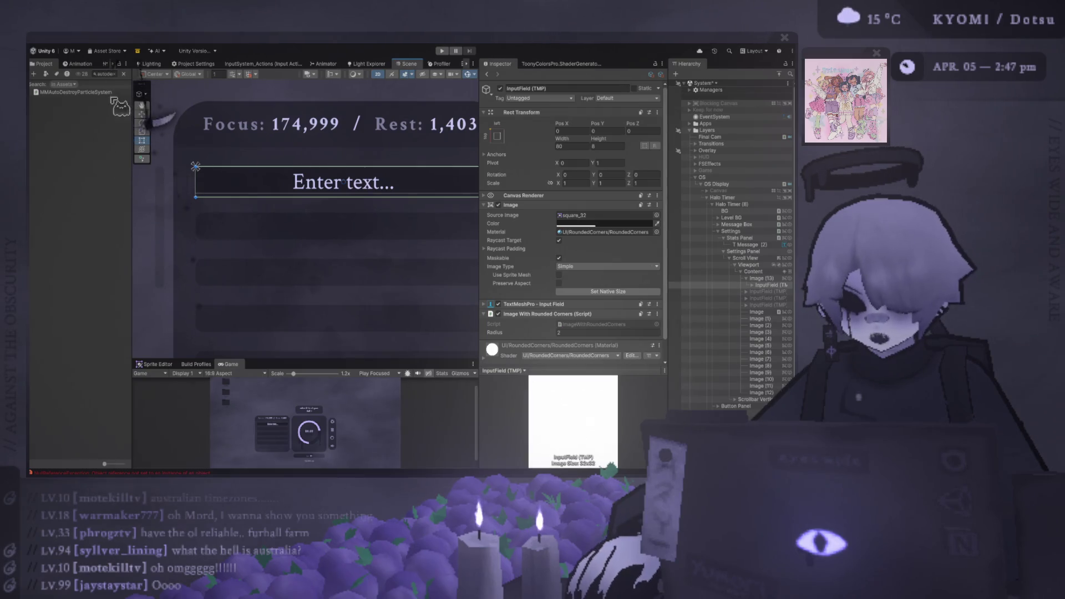
# Clear the Project window search so the full asset folder tree shows again
pyautogui.moveTo(132, 77); pyautogui.dragTo(168, 101)
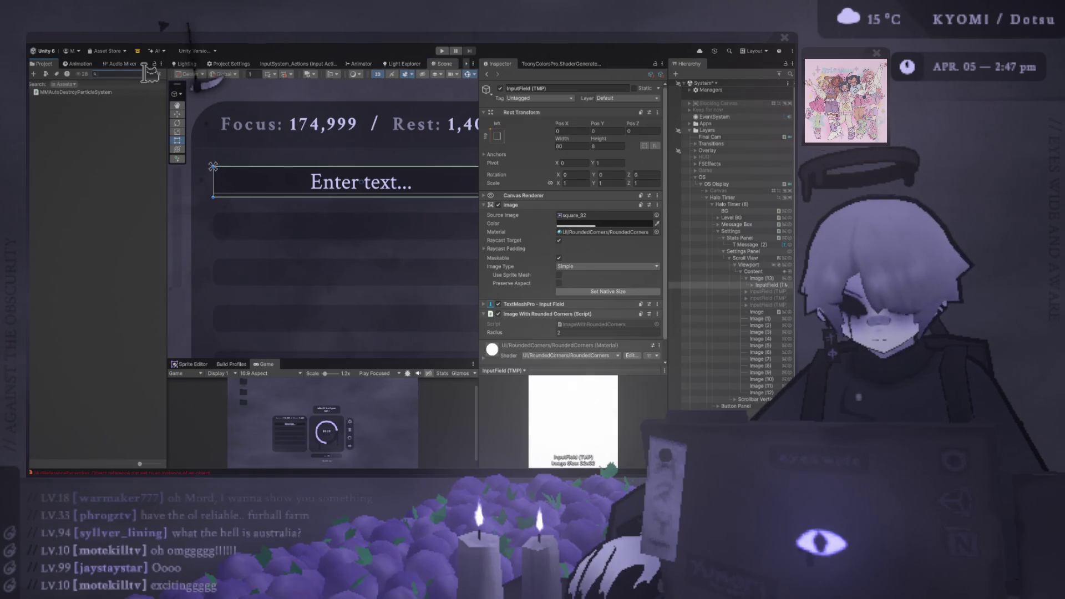
pyautogui.click(157, 74)
pyautogui.moveTo(167, 147); pyautogui.dragTo(129, 147)
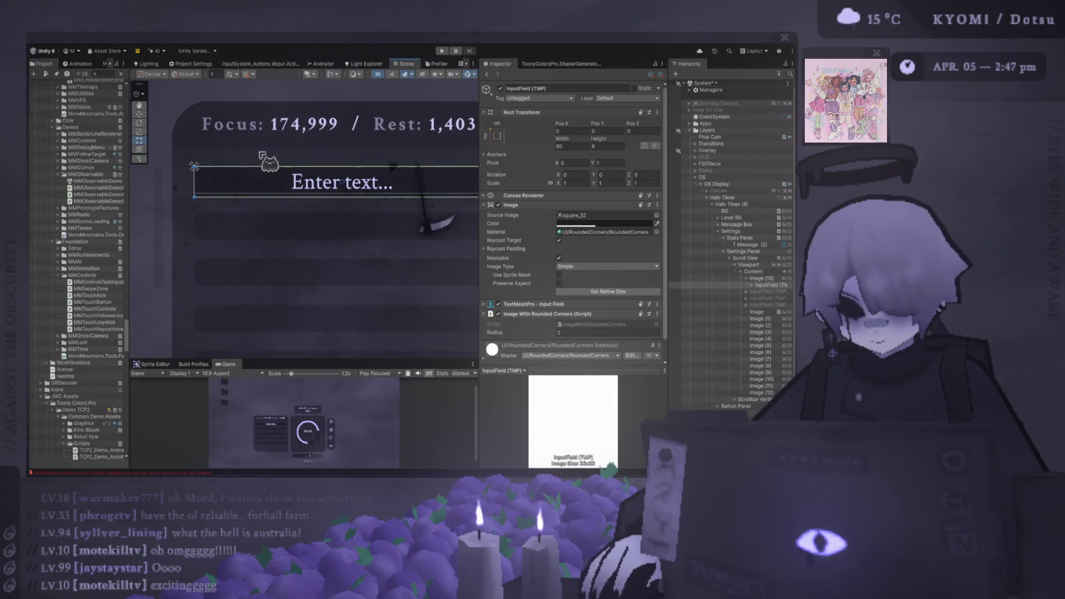
# Widen the Scene/Game and Inspector panes and select the row image holding the field
pyautogui.moveTo(480, 206); pyautogui.dragTo(530, 206)
pyautogui.moveTo(668, 244); pyautogui.dragTo(689, 233)
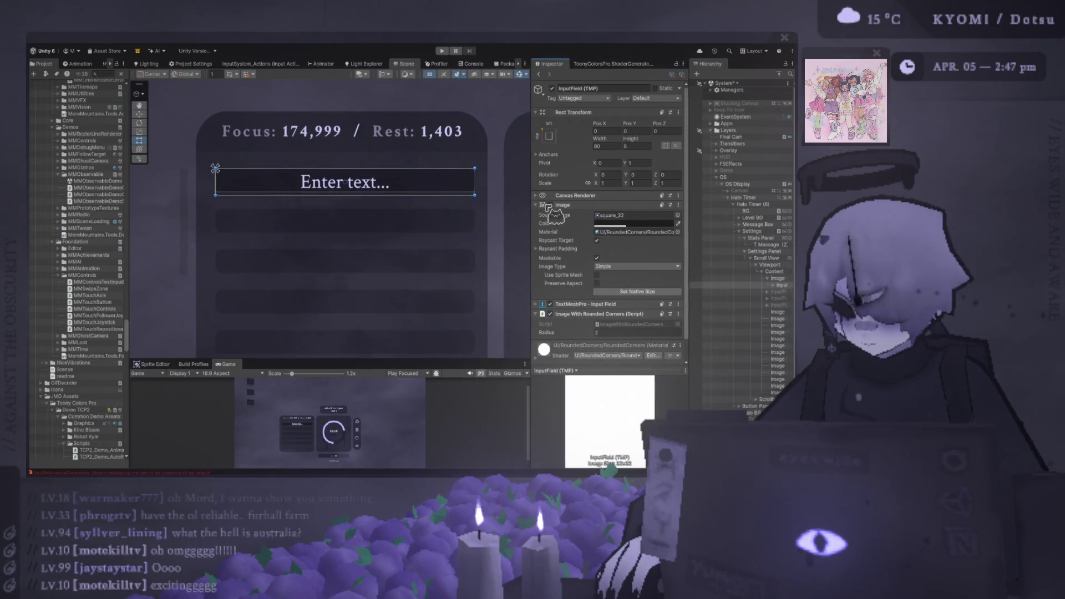
pyautogui.scroll(-1, 412, 254)
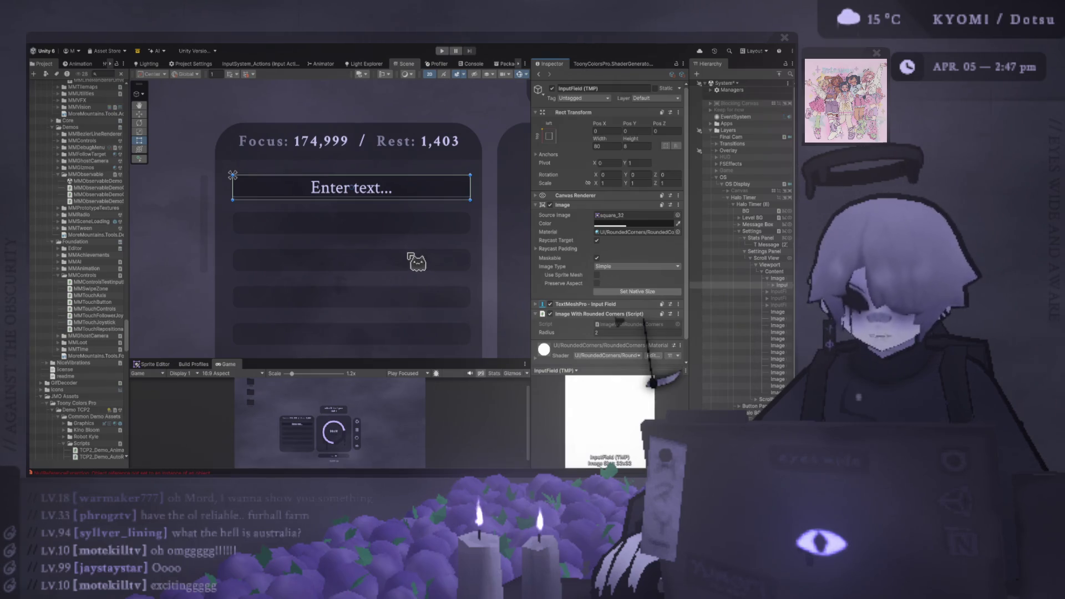
pyautogui.scroll(4, 396, 260)
pyautogui.scroll(1, 317, 240)
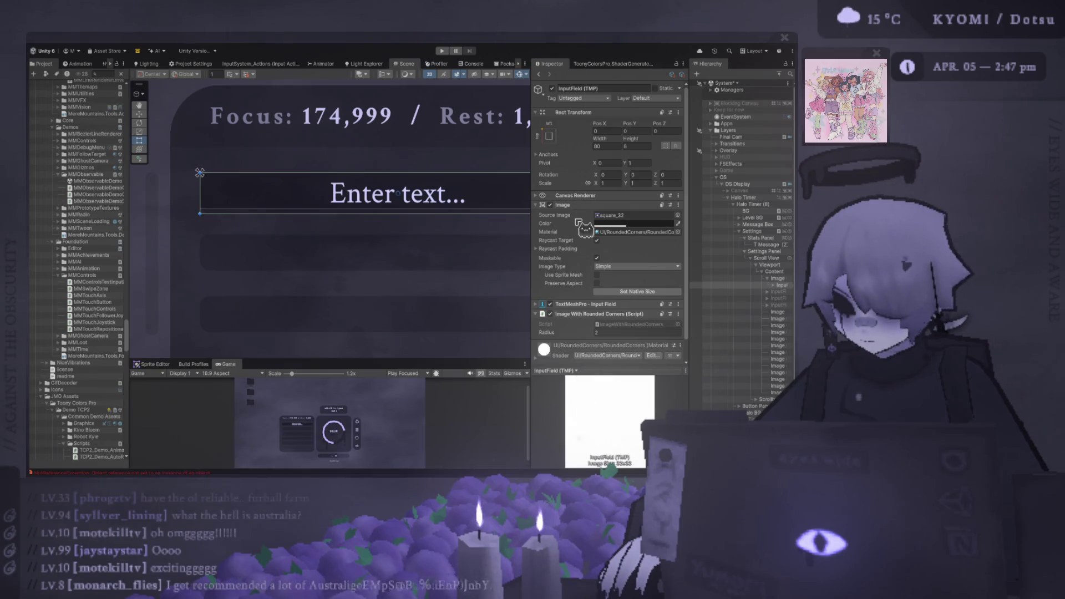
pyautogui.click(777, 278)
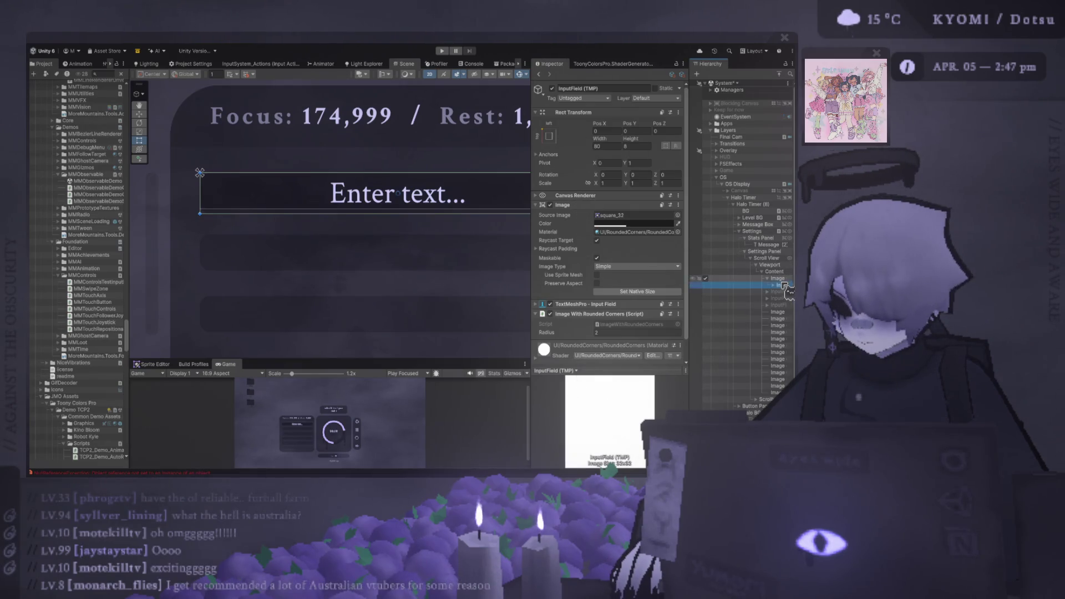
# Drag InputField (TMP)'s left edge right to about 40.87 wide, freeing the row's left half
pyautogui.click(631, 154)
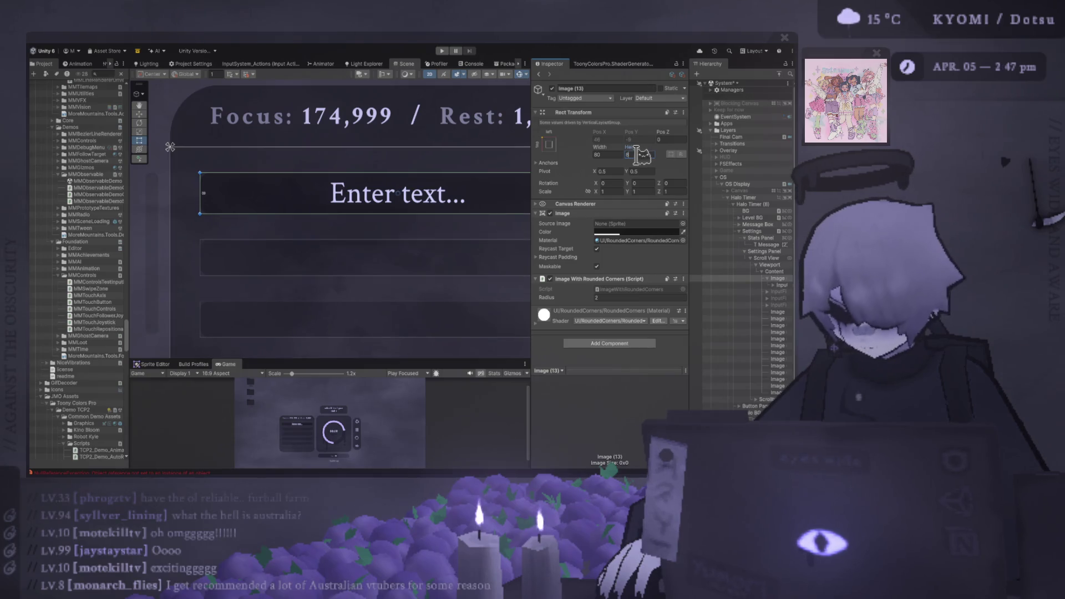
pyautogui.click(776, 285)
pyautogui.doubleClick(769, 283)
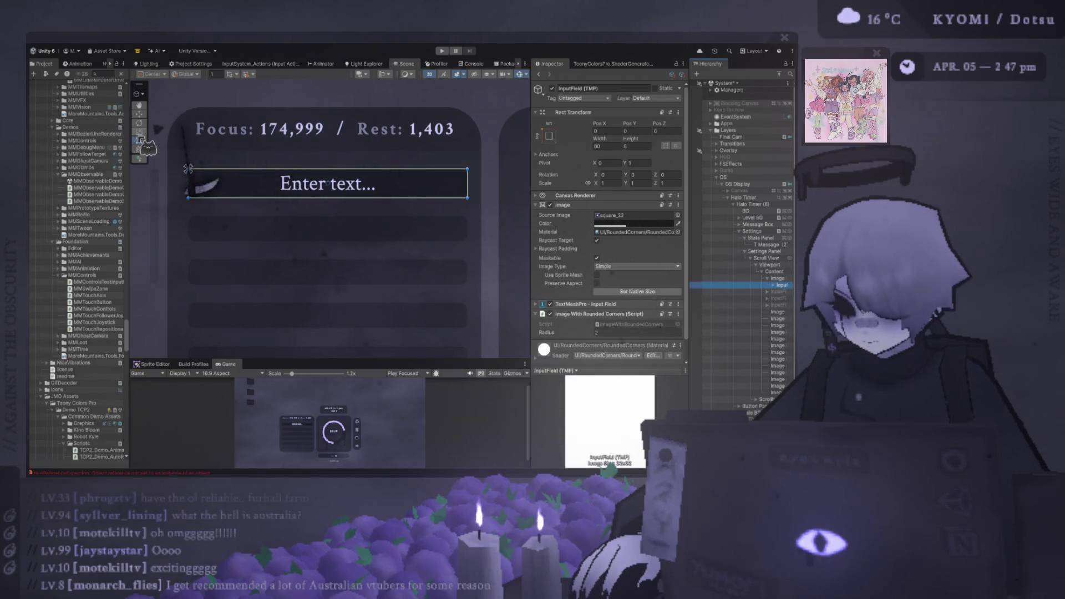
pyautogui.moveTo(189, 187); pyautogui.dragTo(328, 200)
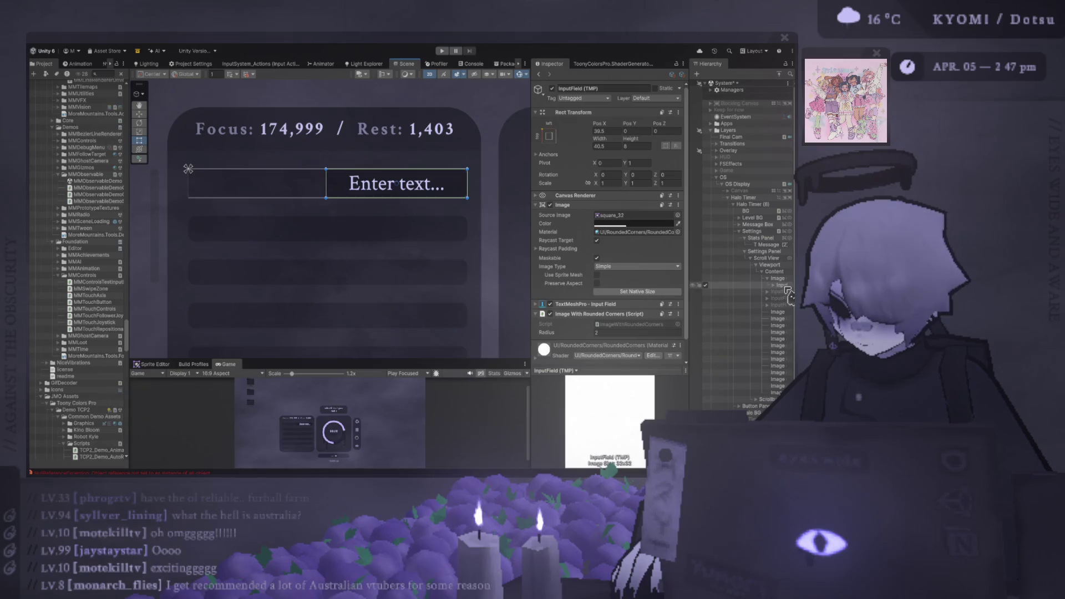
pyautogui.click(782, 279)
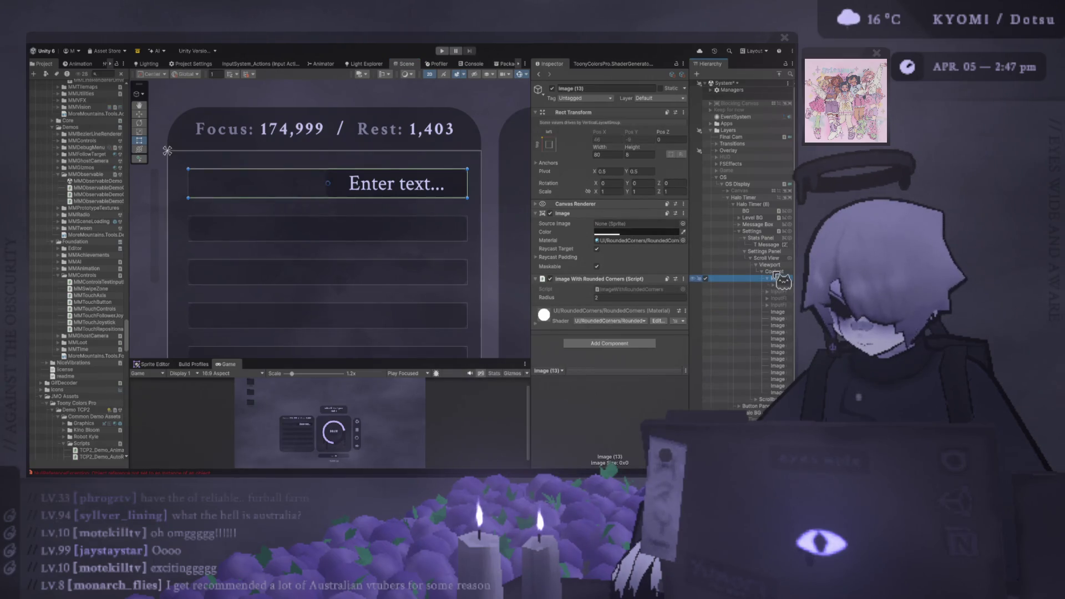
# Add a Text - TextMeshPro label inside the row, stretched to fill it with zero offsets
pyautogui.click(698, 340)
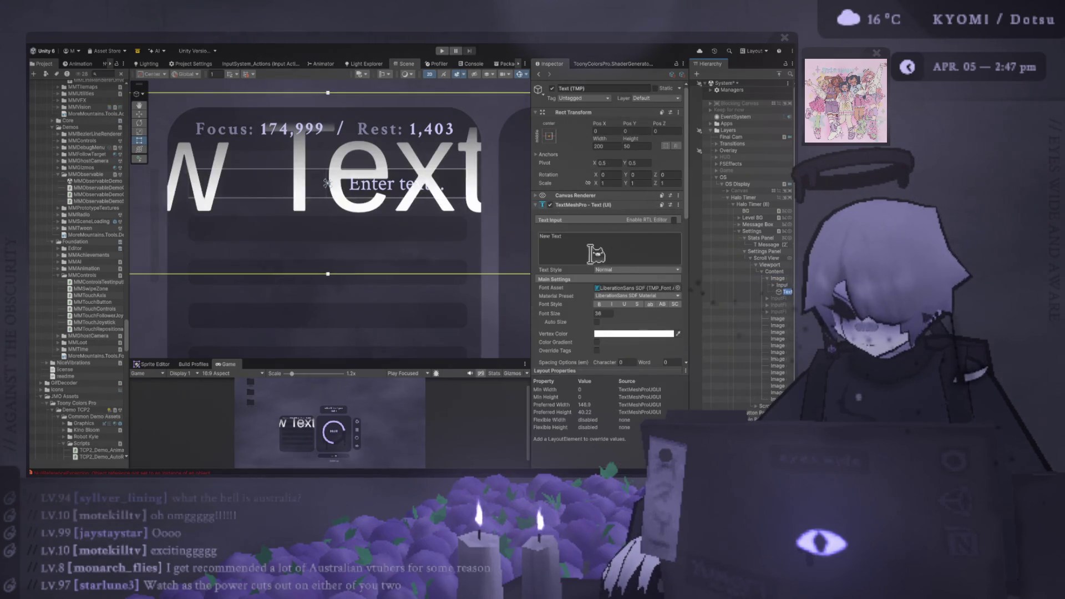
pyautogui.click(614, 313)
pyautogui.write('8')
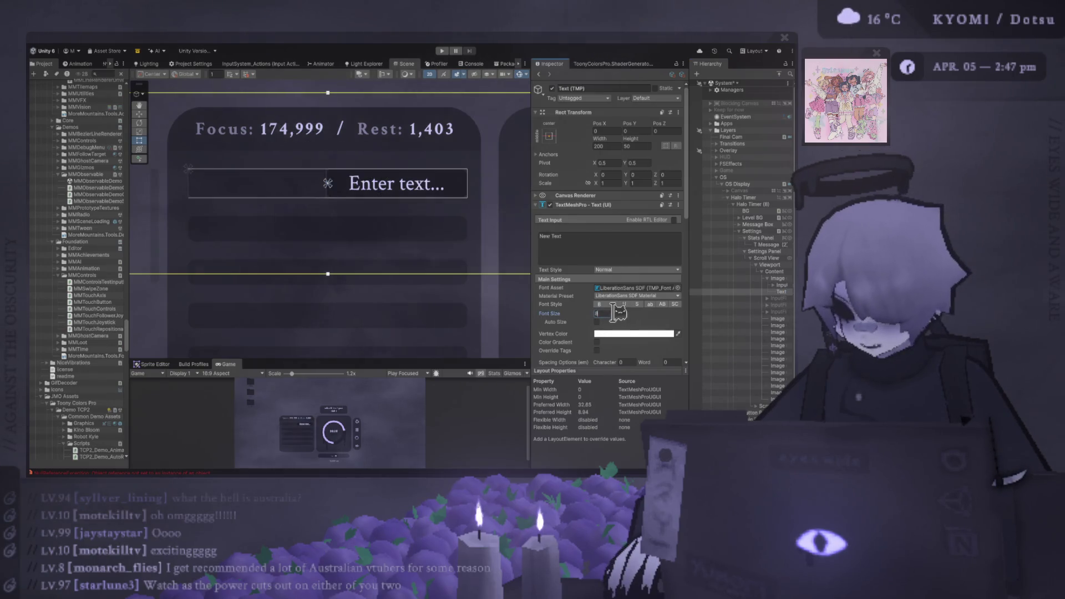
pyautogui.press('Escape')
pyautogui.click(604, 146)
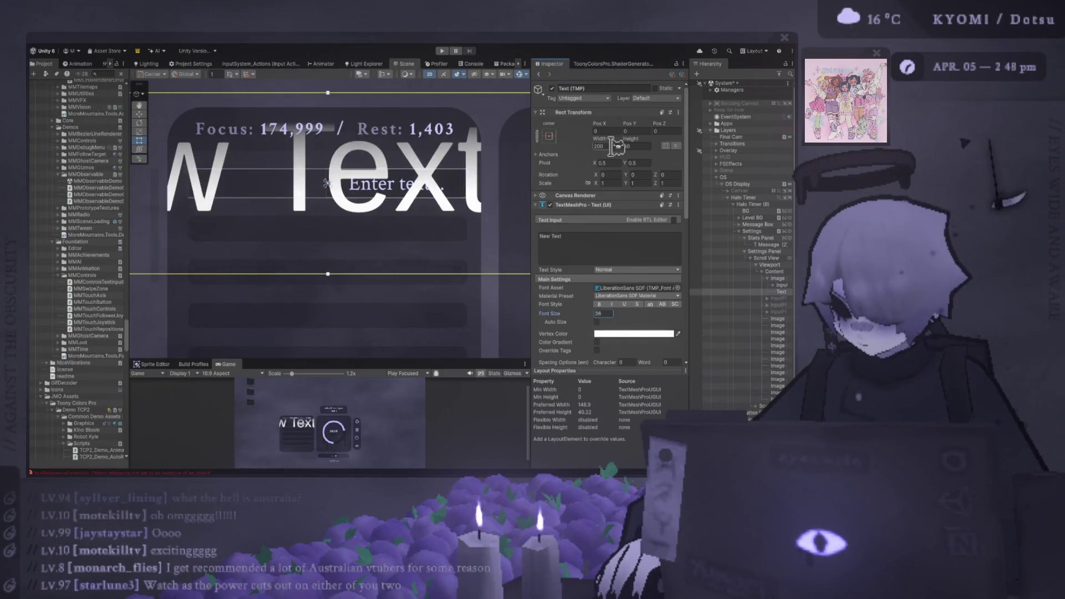
pyautogui.press('Return')
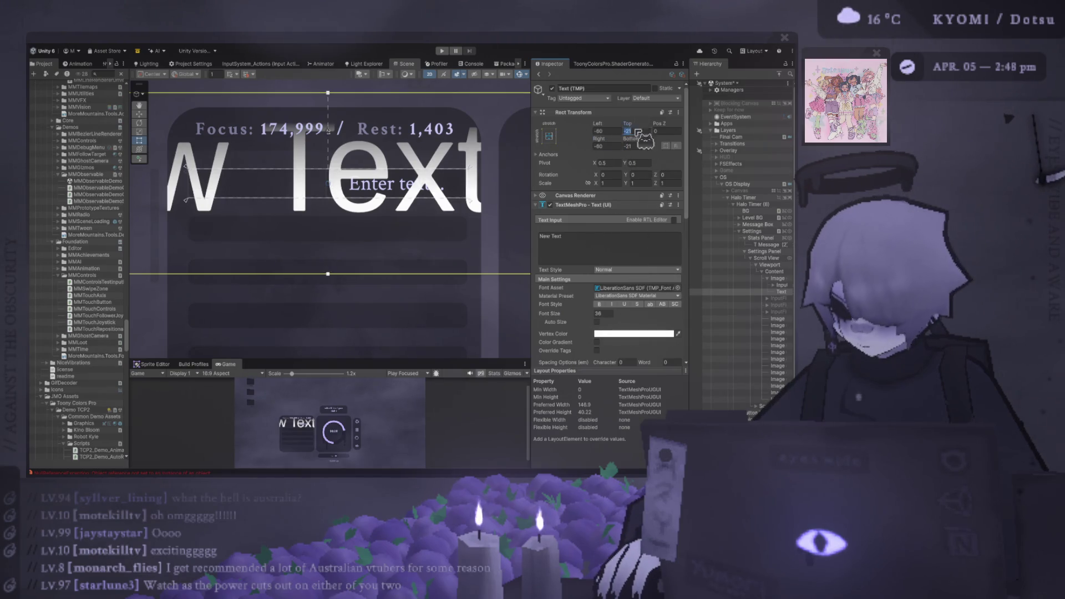
pyautogui.hotkey('ctrl', 'z')
pyautogui.click(610, 146)
pyautogui.write('0')
pyautogui.click(635, 146)
pyautogui.write('0')
# Left-align the label's text and set its font size to 5
pyautogui.click(603, 313)
pyautogui.write('8')
pyautogui.scroll(-3, 613, 313)
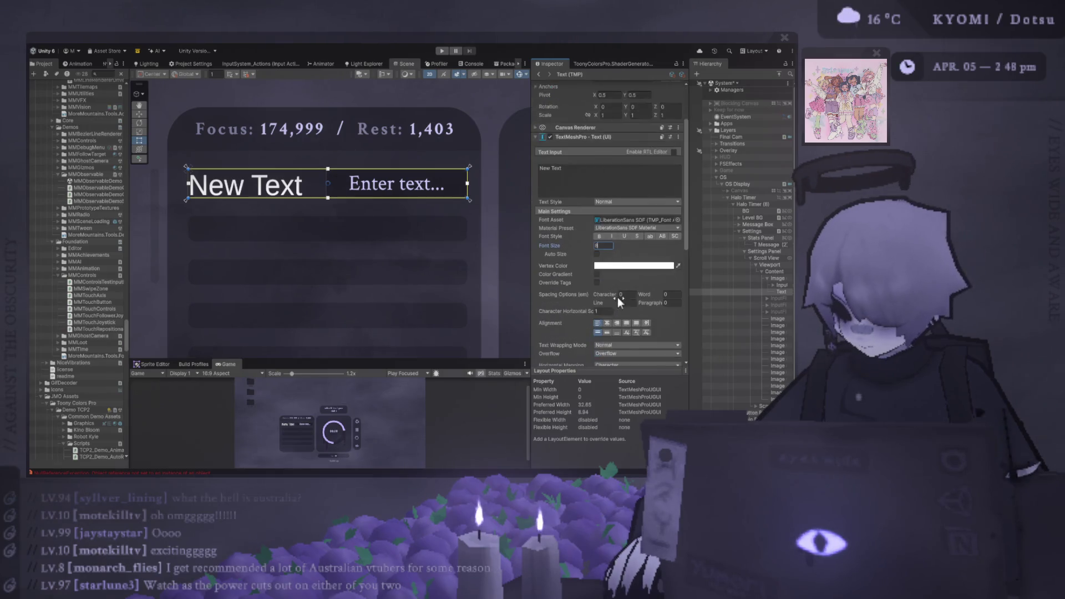
pyautogui.click(607, 324)
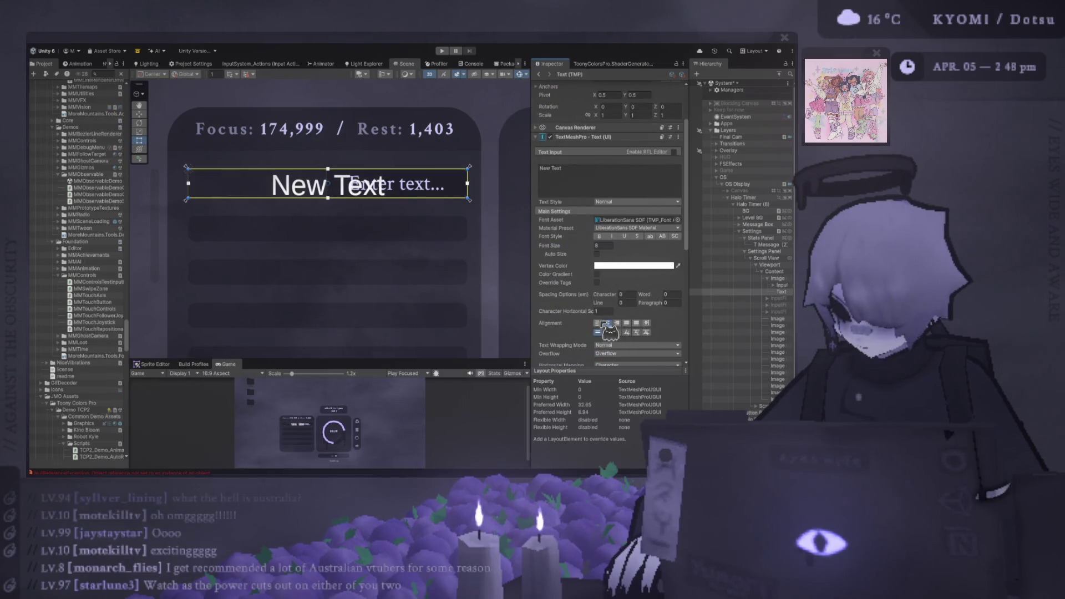
pyautogui.click(598, 323)
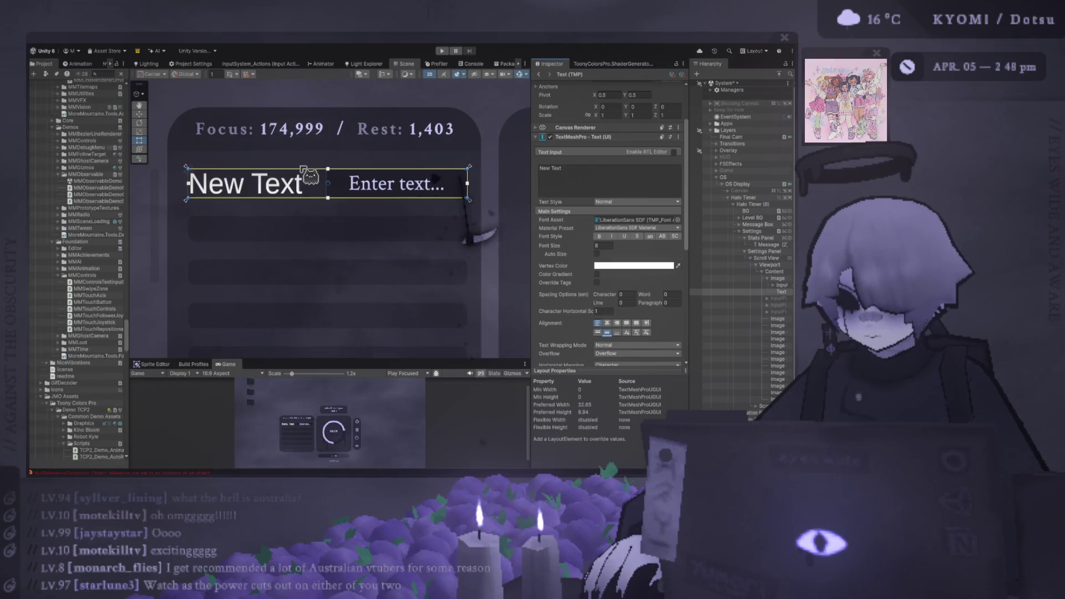
pyautogui.scroll(2, 214, 200)
pyautogui.click(610, 246)
pyautogui.write('7')
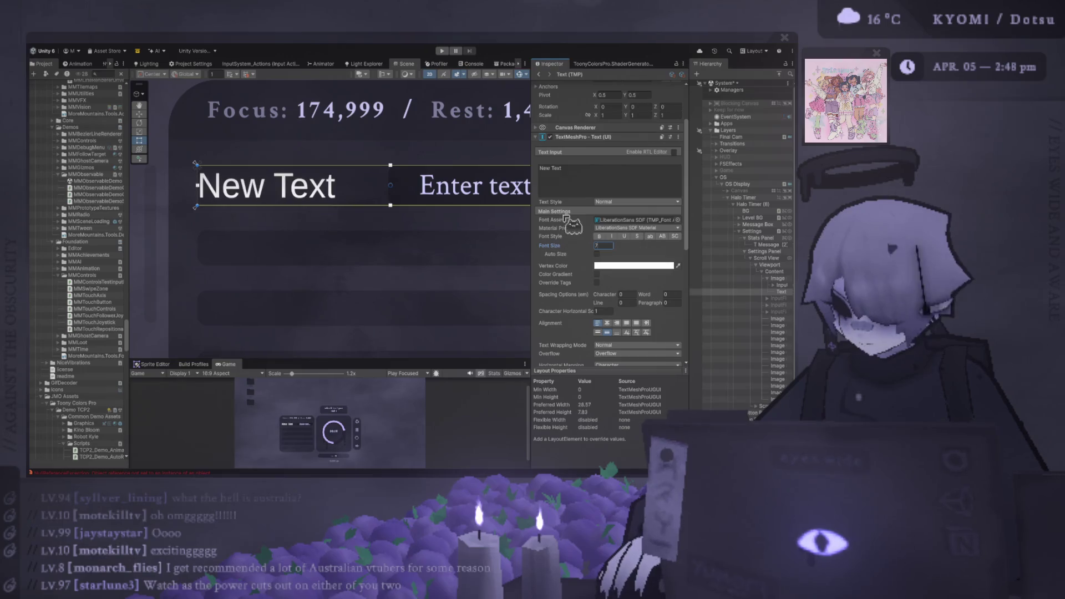
pyautogui.press('BackSpace')
pyautogui.write('5')
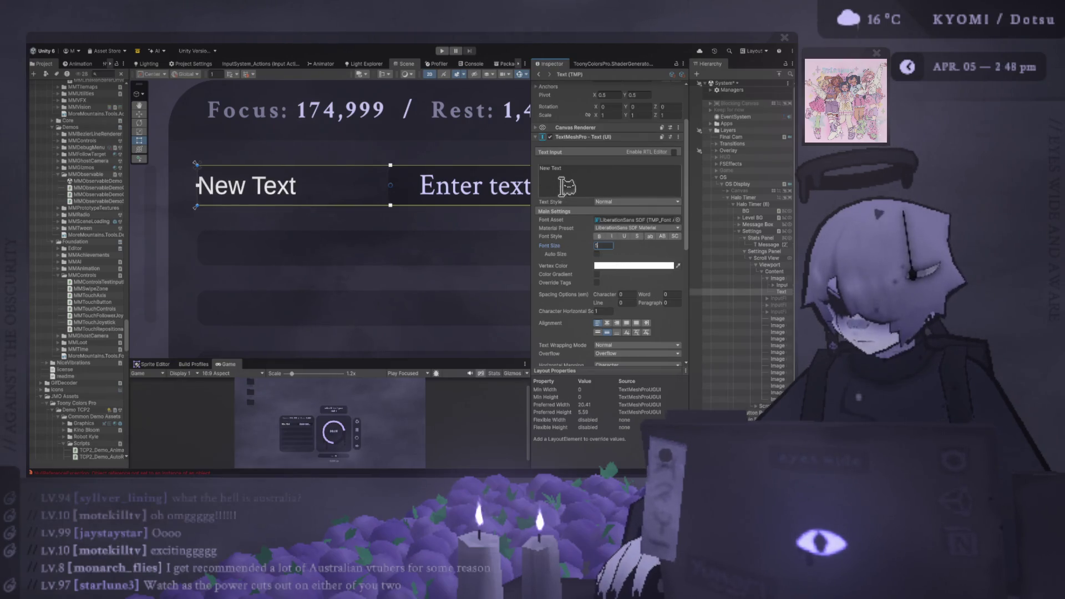
pyautogui.click(575, 180)
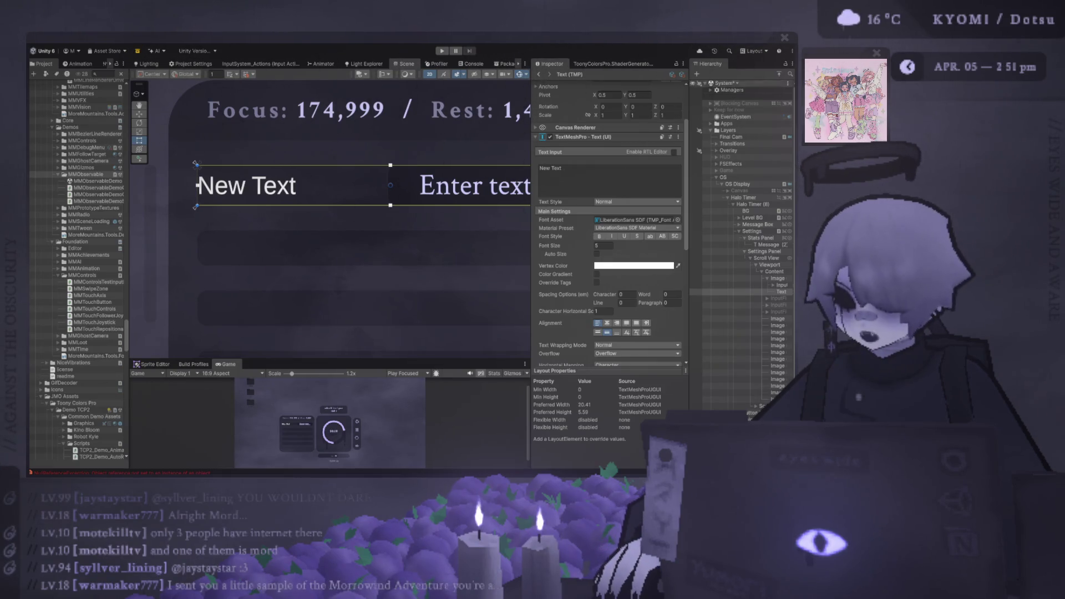
pyautogui.scroll(-2, 344, 168)
# Pan the Scene view and drag the Scene/Game divider up for a taller Game view
pyautogui.moveTo(288, 209); pyautogui.dragTo(263, 224)
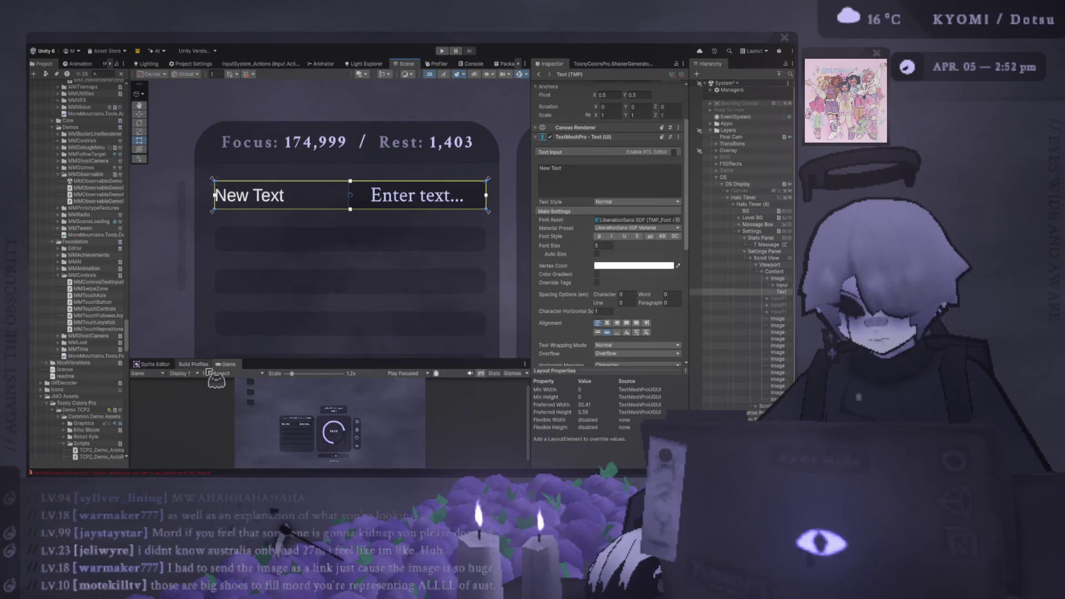
pyautogui.moveTo(282, 361)
pyautogui.mouseDown()
pyautogui.moveTo(252, 267)
pyautogui.moveTo(248, 345)
pyautogui.moveTo(237, 289)
pyautogui.mouseUp()
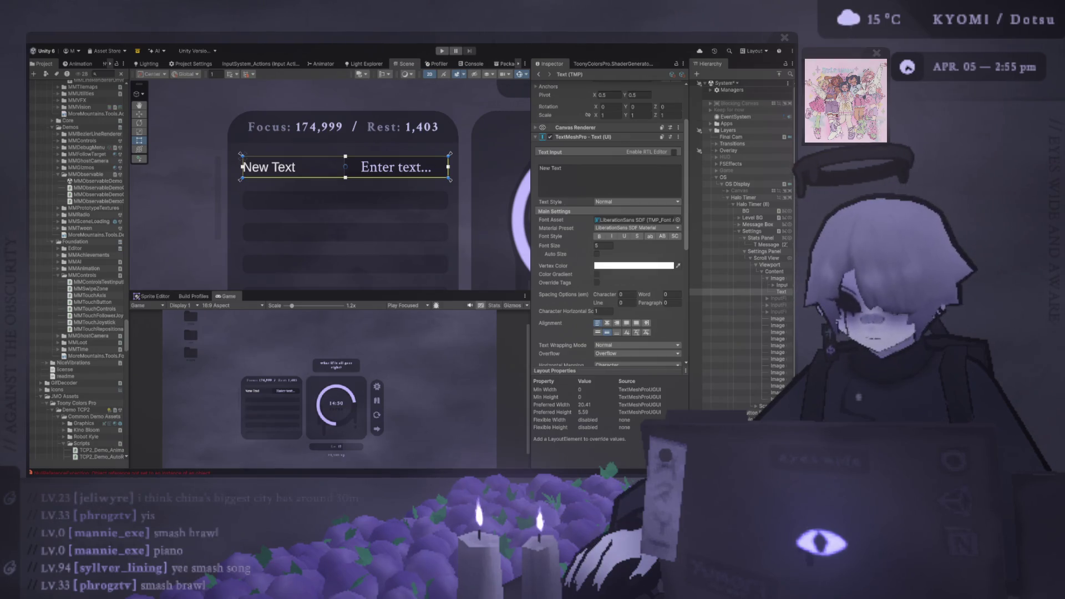
pyautogui.click(576, 170)
# Make the label read 'Focus Minutes' in CrimsonText-Regular UI with a left margin of 3
pyautogui.write('F')
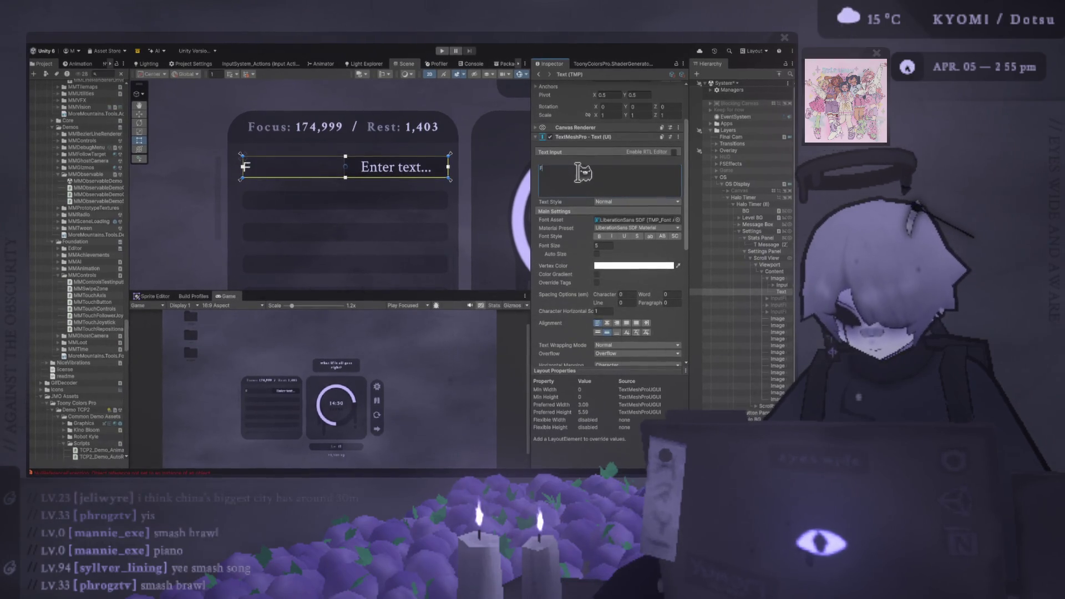
pyautogui.write('ocus Minutes')
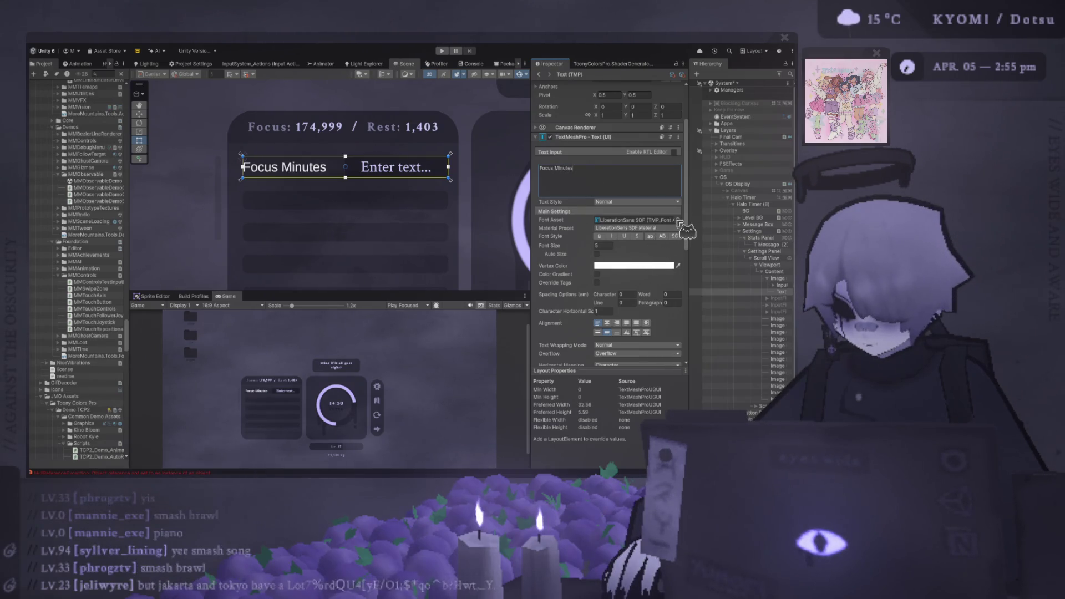
pyautogui.moveTo(478, 102); pyautogui.dragTo(635, 220)
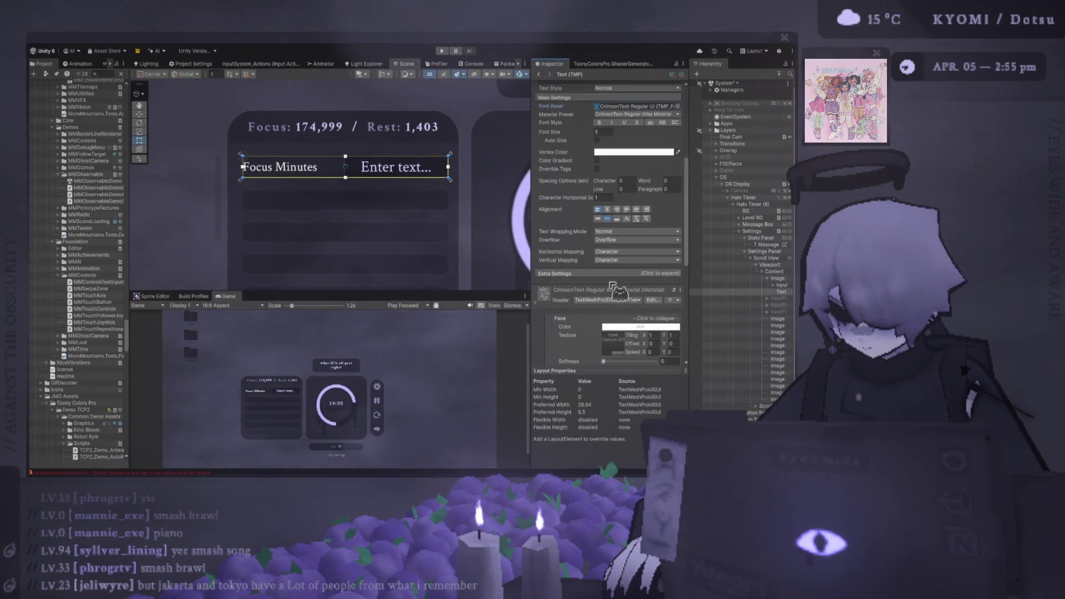
pyautogui.click(610, 274)
pyautogui.scroll(-1, 608, 269)
pyautogui.click(606, 268)
pyautogui.write('3')
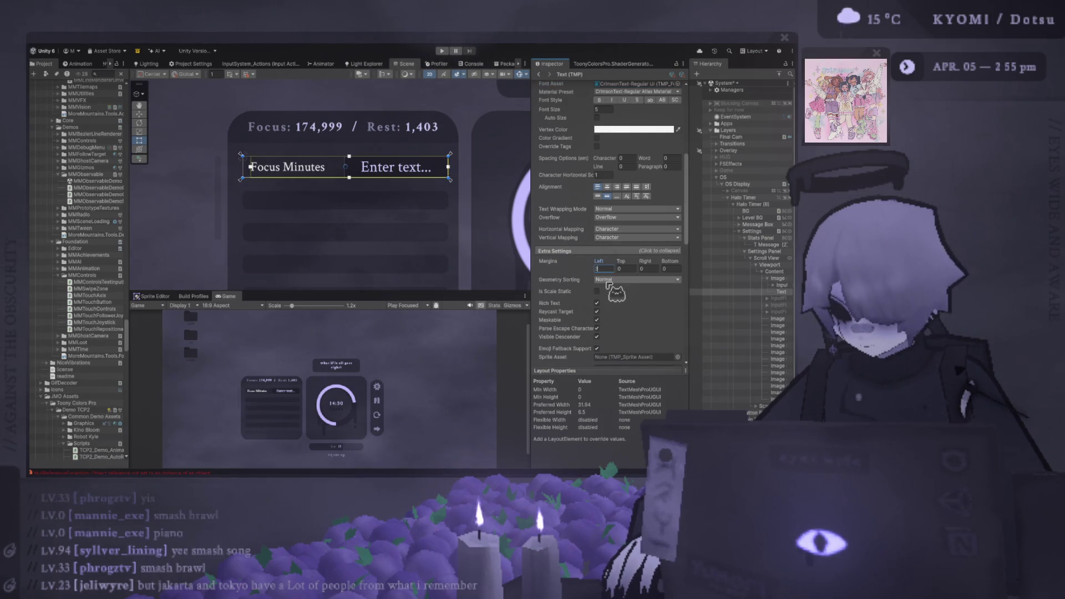
pyautogui.press('Return')
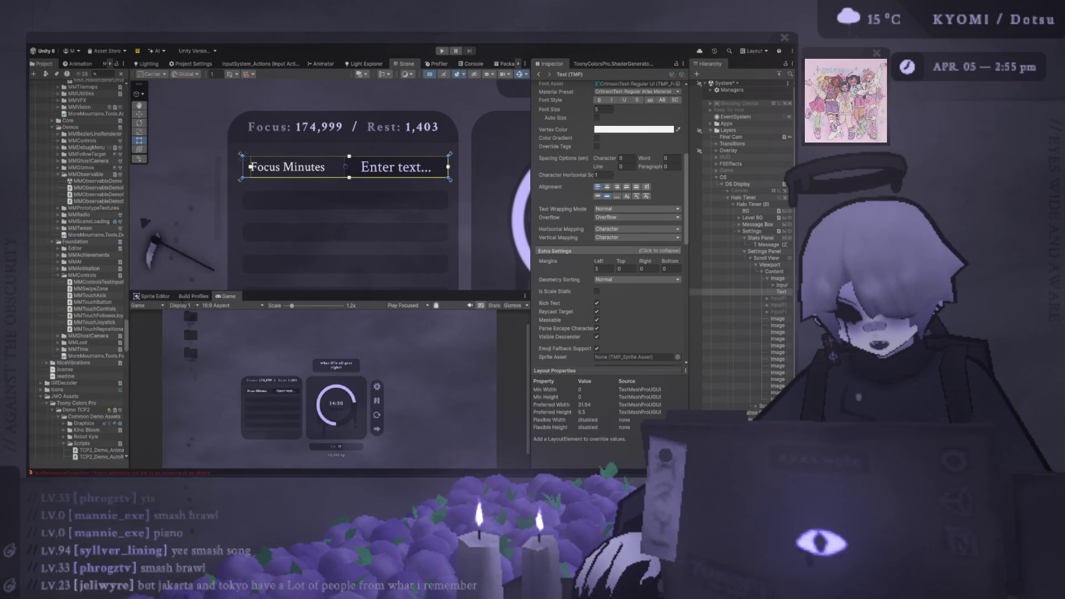
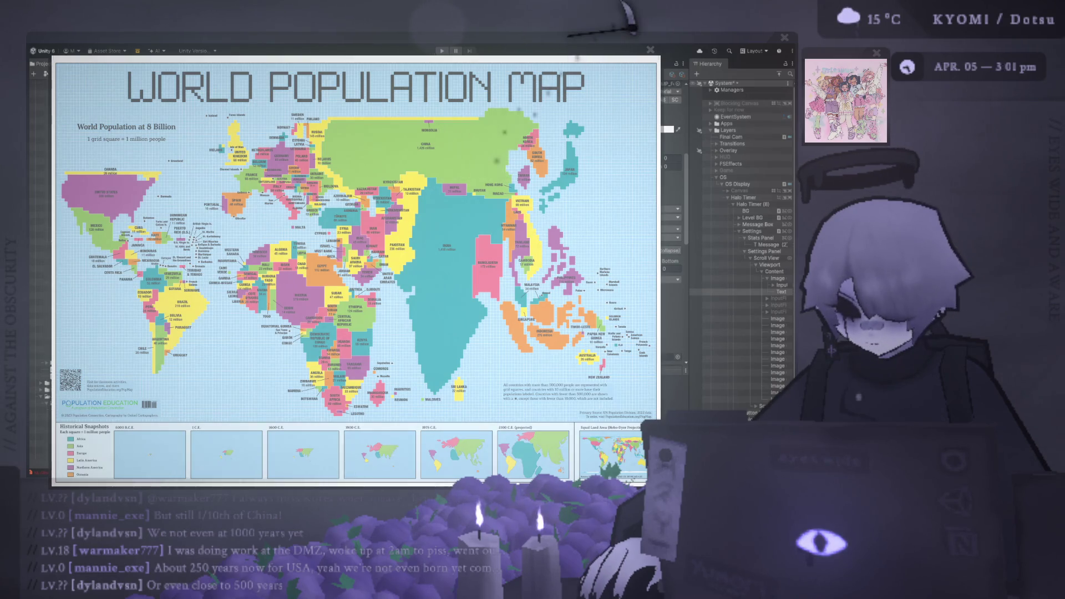
# Bring up the desktop dock to reach the world population map window
pyautogui.click(821, 543)
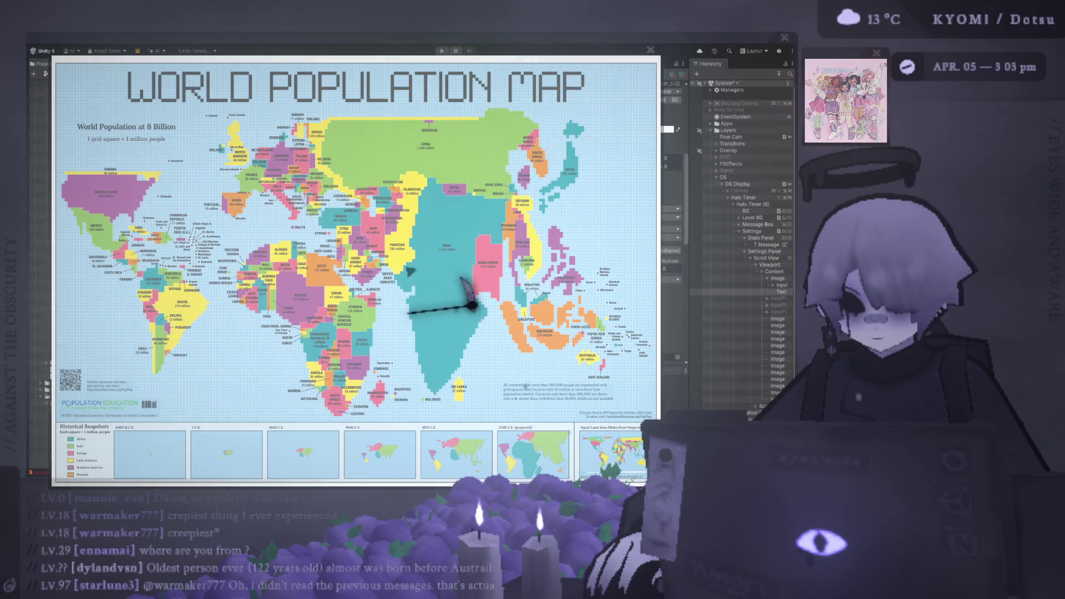
pyautogui.moveTo(820, 541)
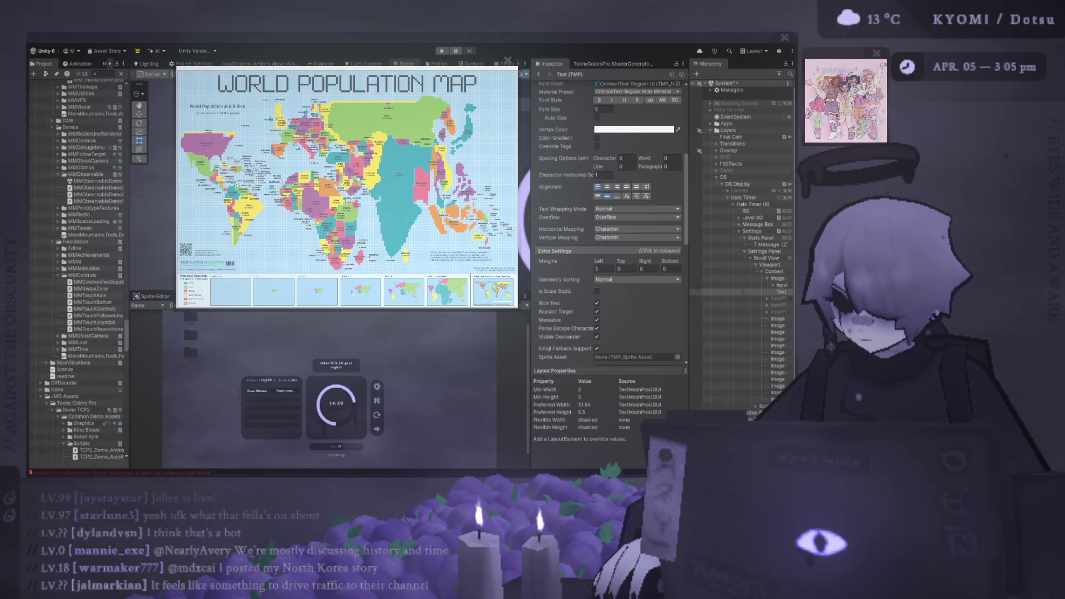
# Dismiss the world population map window to return to the Unity editor
pyautogui.press('Escape')
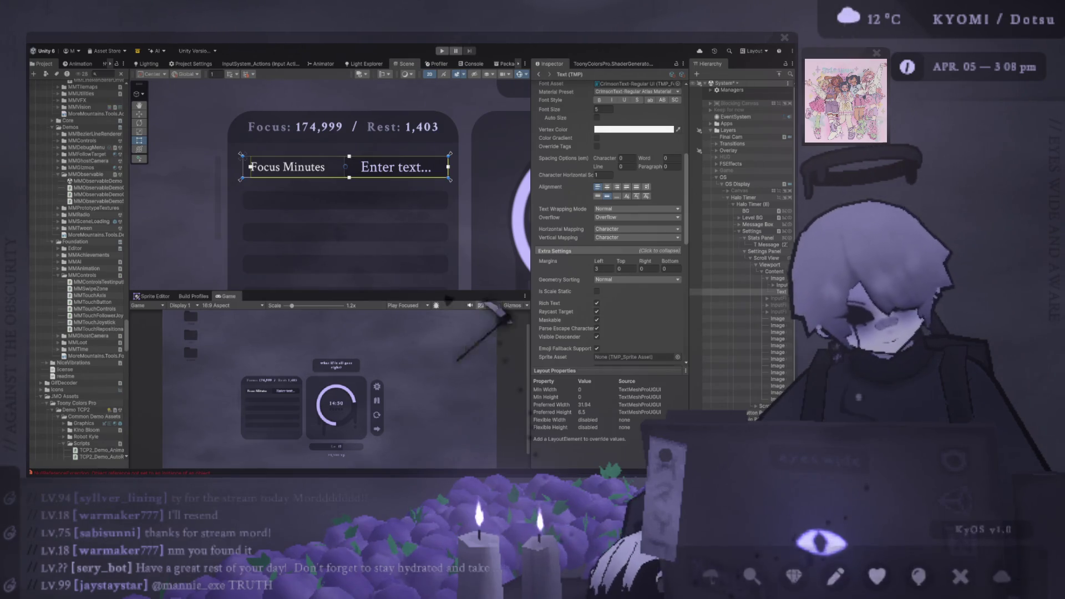
# Select the Focus Minutes label's Margins Left field in TextMeshPro Extra Settings
pyautogui.click(603, 268)
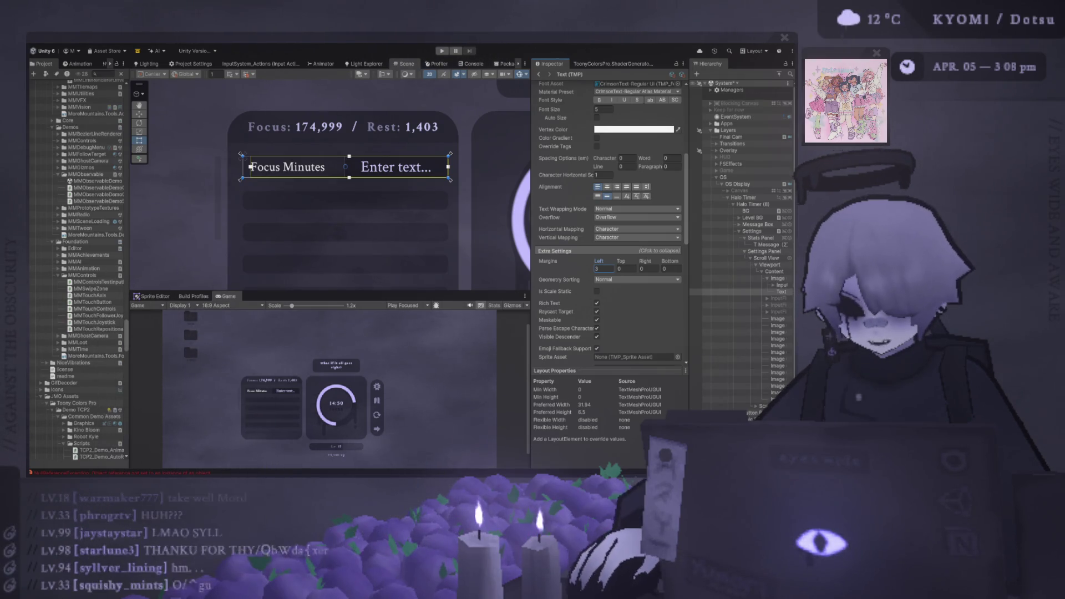
pyautogui.scroll(1, 327, 322)
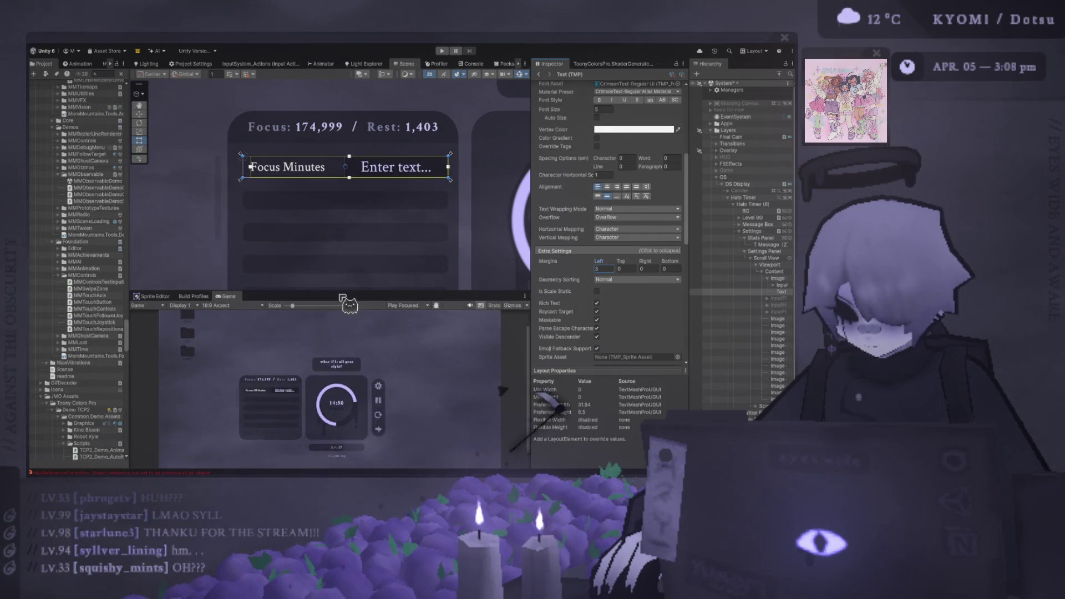
pyautogui.moveTo(511, 291); pyautogui.dragTo(510, 158)
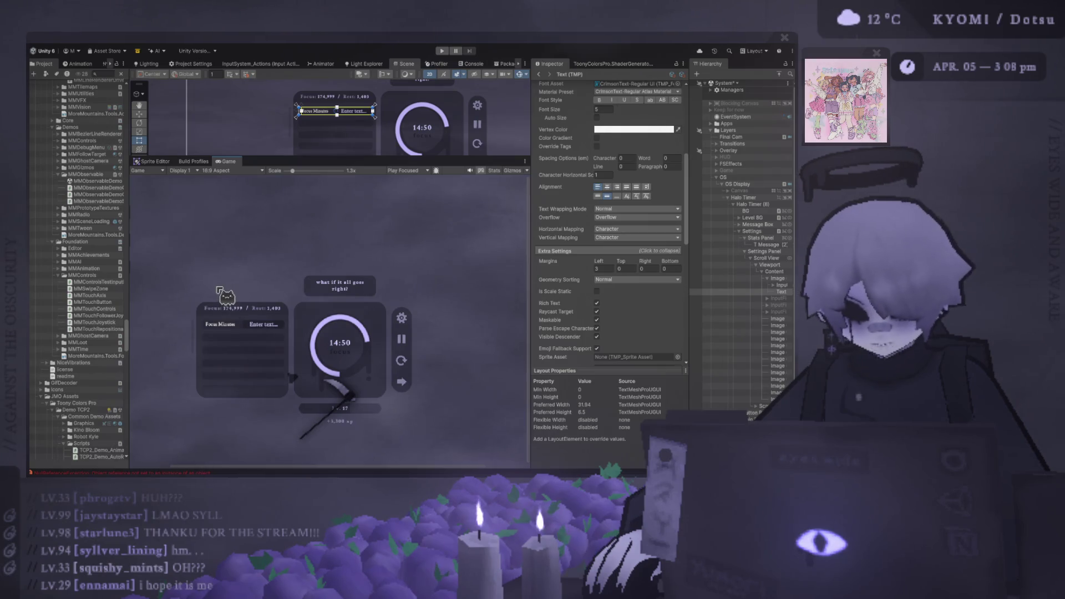
pyautogui.scroll(4, 228, 299)
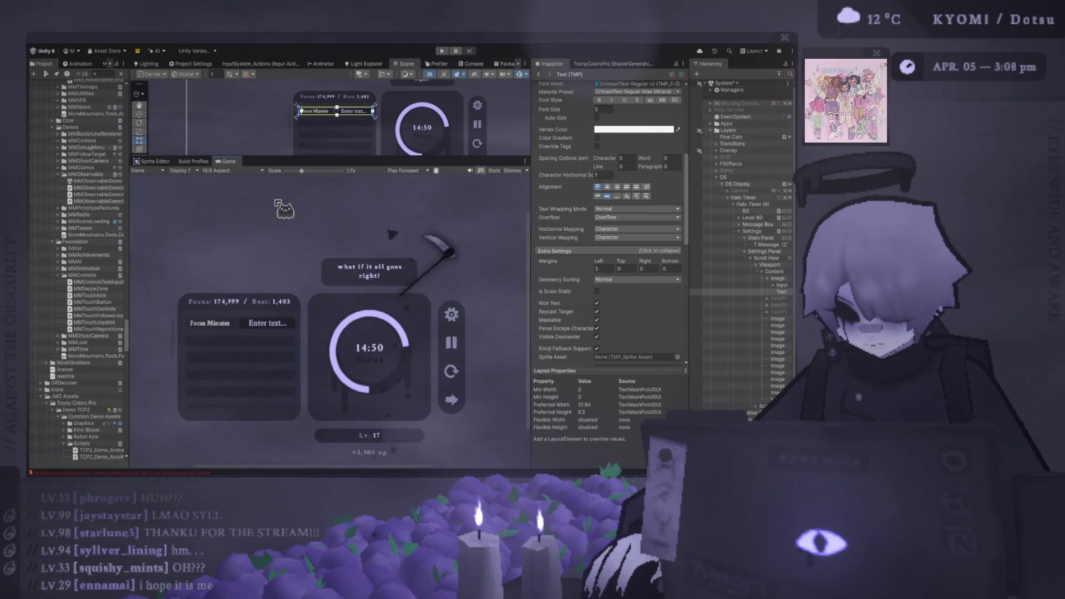
pyautogui.moveTo(294, 159); pyautogui.dragTo(261, 276)
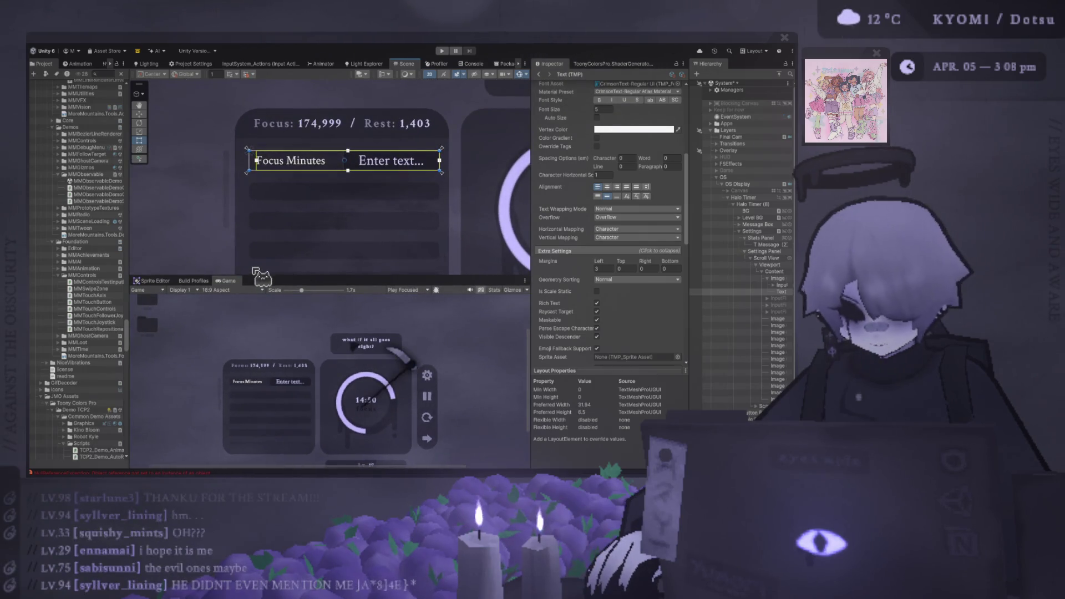
pyautogui.scroll(-4, 219, 215)
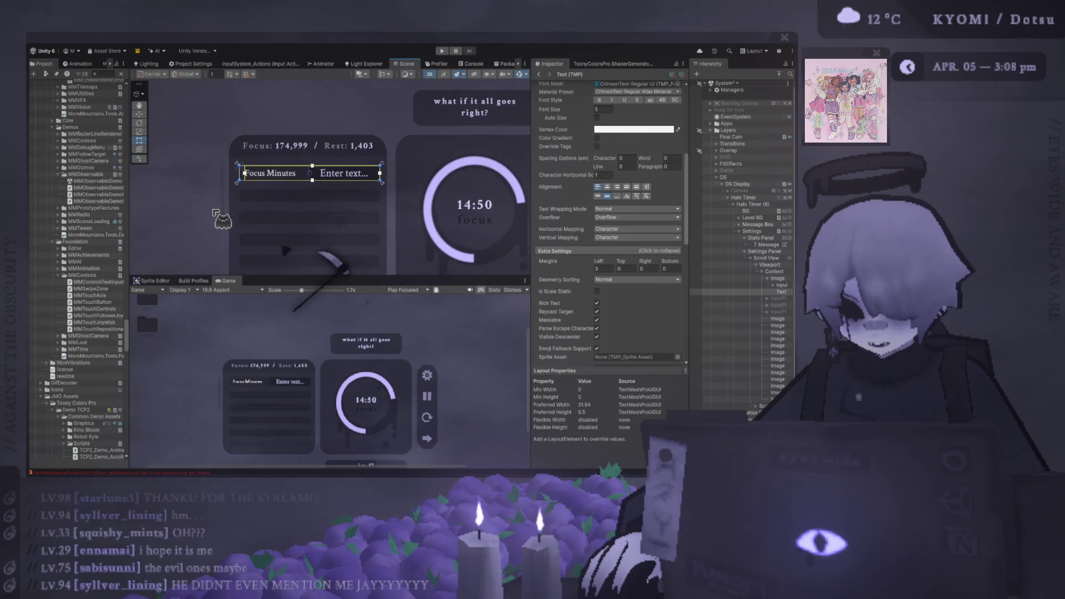